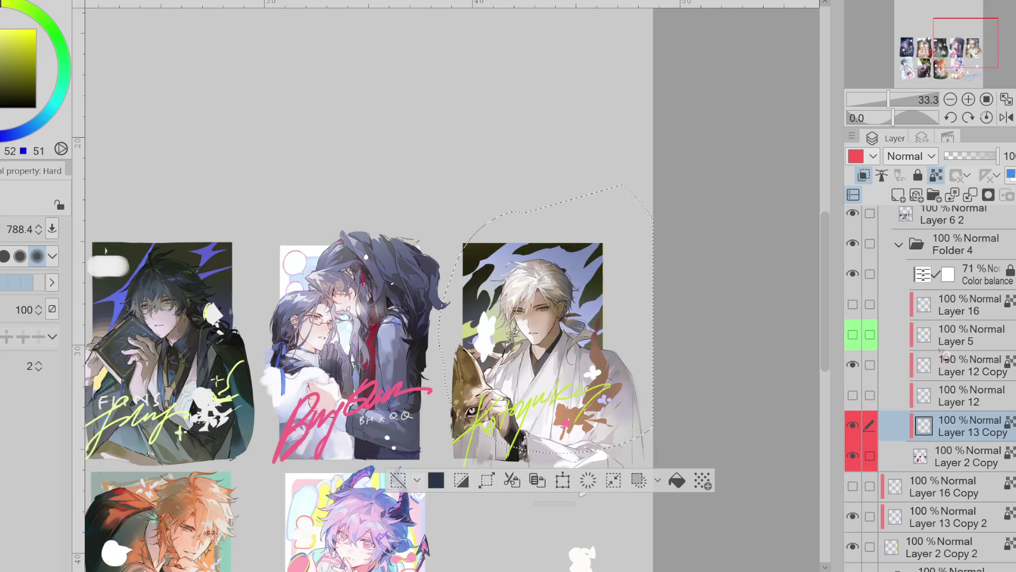
Show Layer 12, make Layer 12 Copy the working layer with the lasso, and pan the grid
left_click(858, 401)
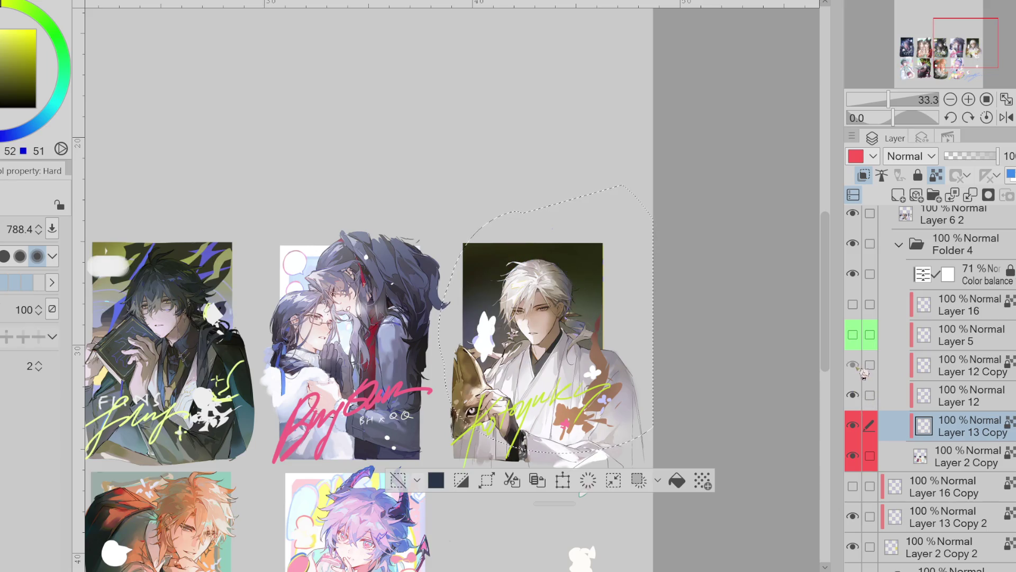
left_click(940, 373)
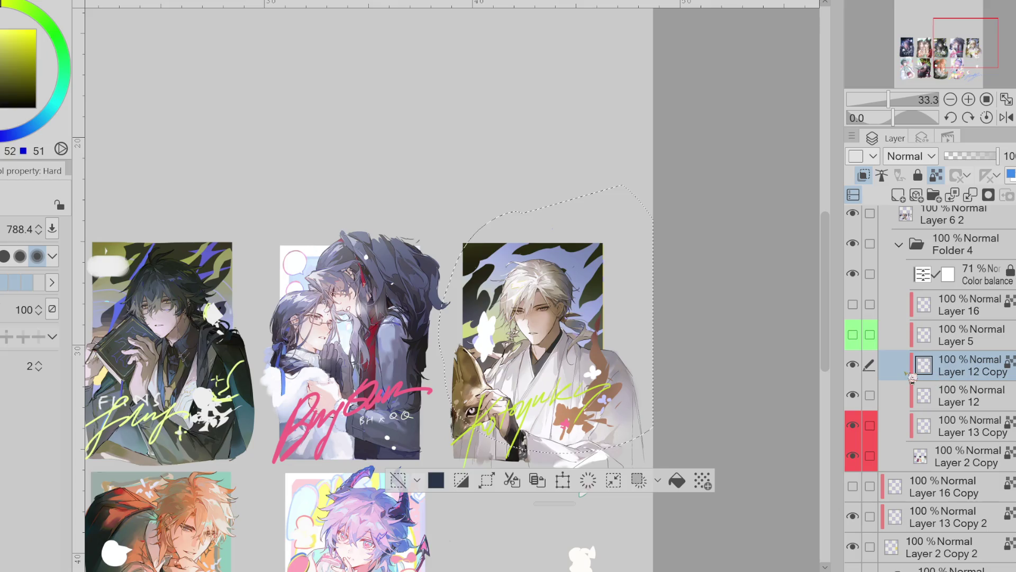
key("m")
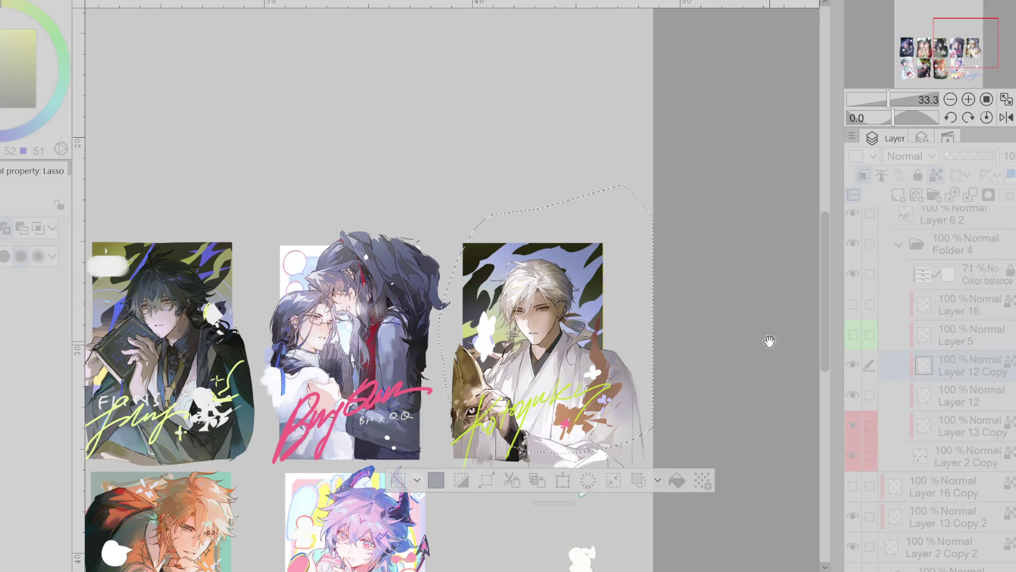
left_click_drag(673, 516, 667, 449)
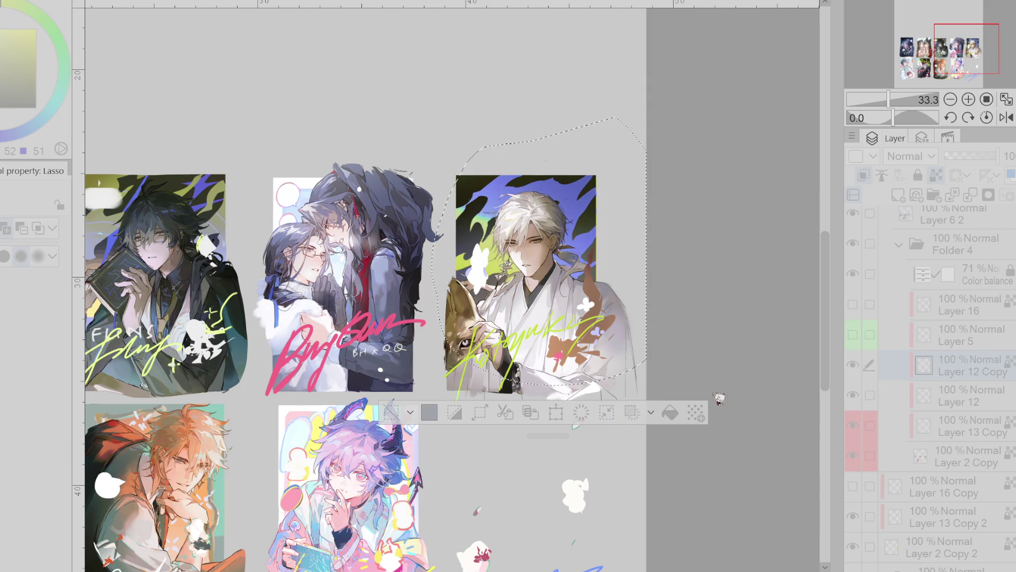
left_click(841, 373)
Set the Hard eraser size to 71.6, then return to the Quick lasso subtool
key("b")
key("m")
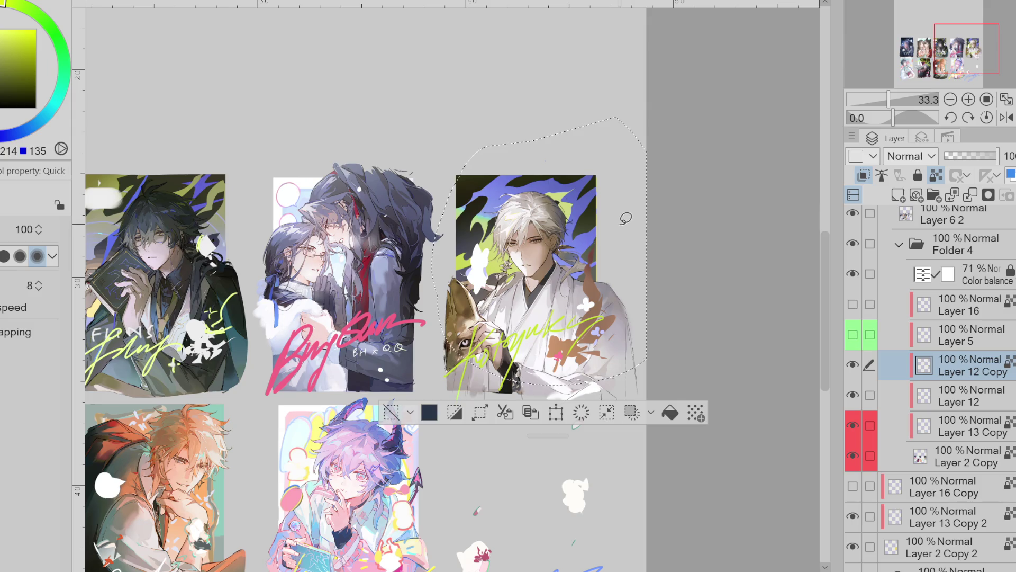
key("e")
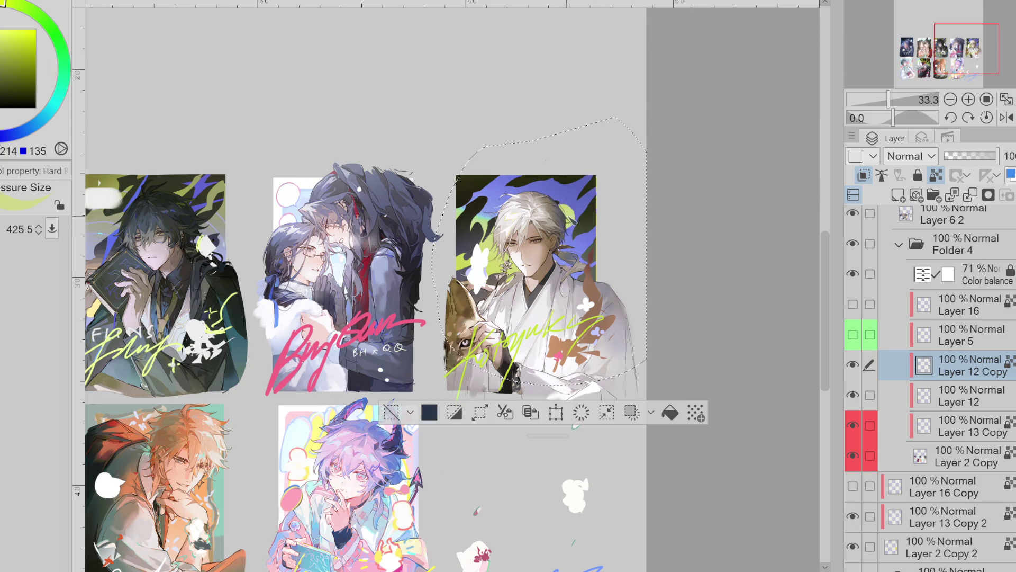
left_click_drag(585, 227, 538, 218)
key("m")
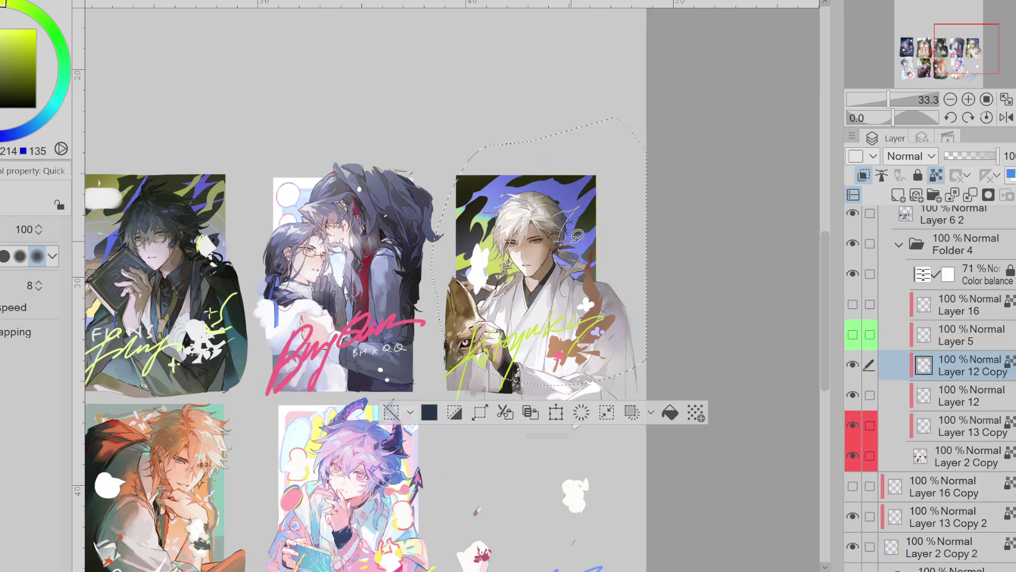
Sample yellow-green from the green flame artwork on the white-haired card
left_click(478, 205, "alt")
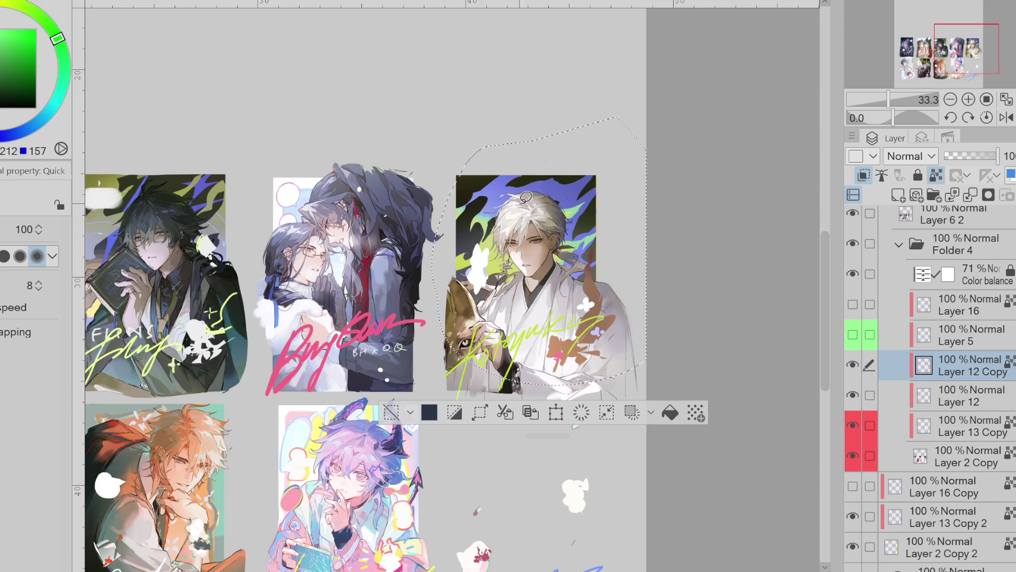
left_click(492, 208, "alt")
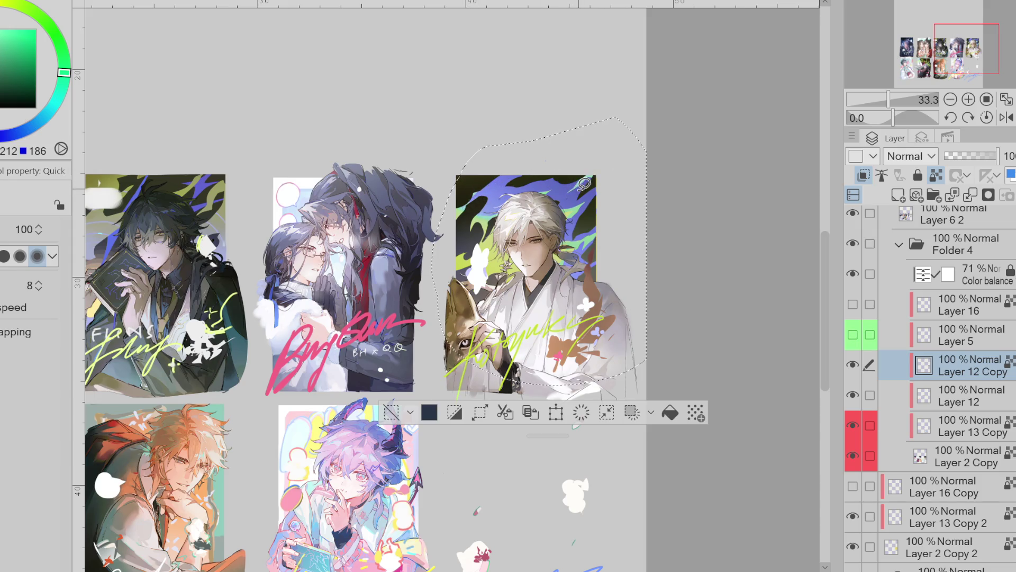
left_click(574, 206, "alt")
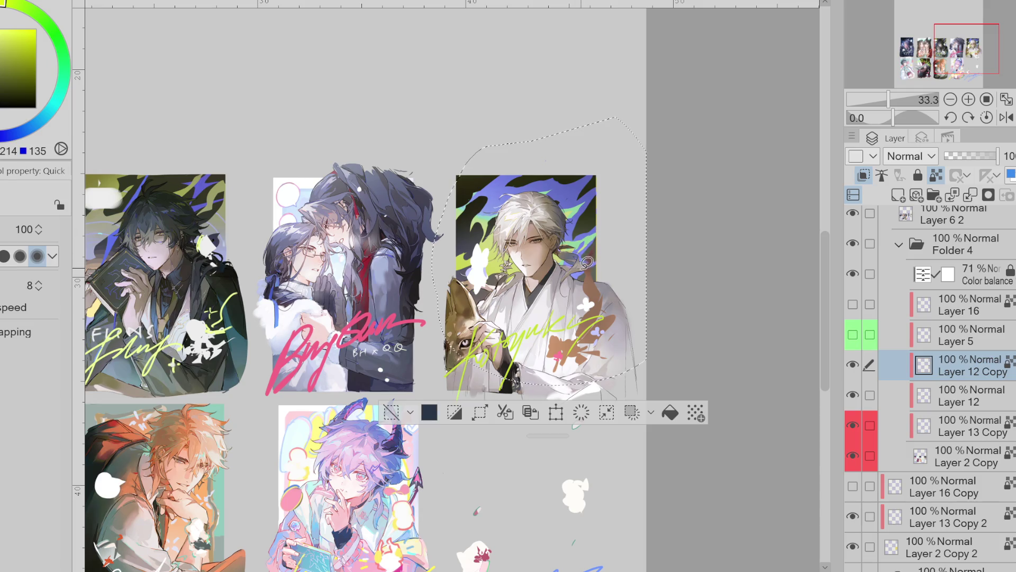
left_click_drag(593, 236, 490, 265)
left_click_drag(500, 217, 589, 263)
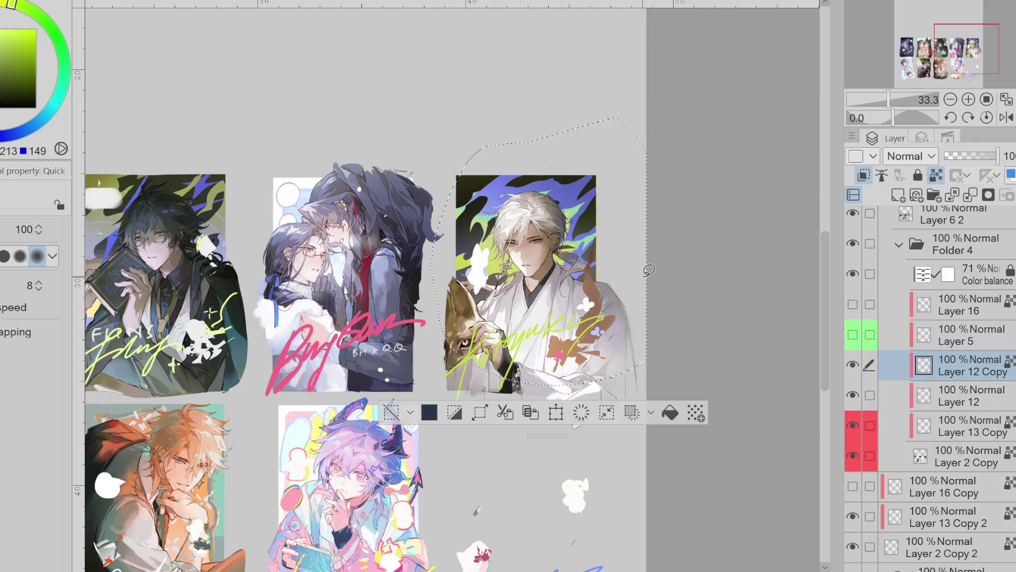
scroll(649, 270, "up", 1)
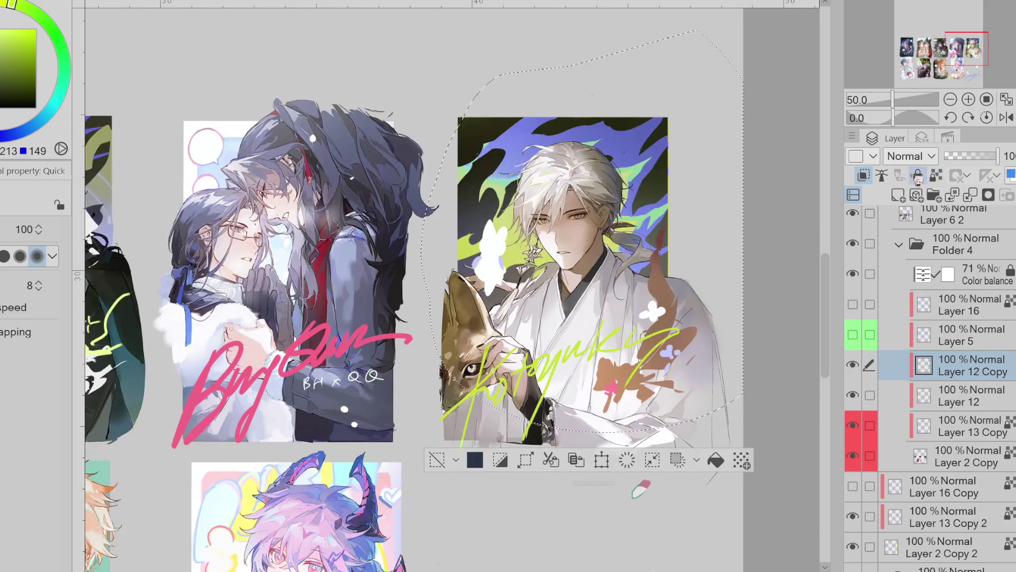
Set the Hard brush to size 27.7 with a slightly darker yellow-green colour
scroll(650, 335, "up", 1)
left_click(616, 459, "alt")
key("e")
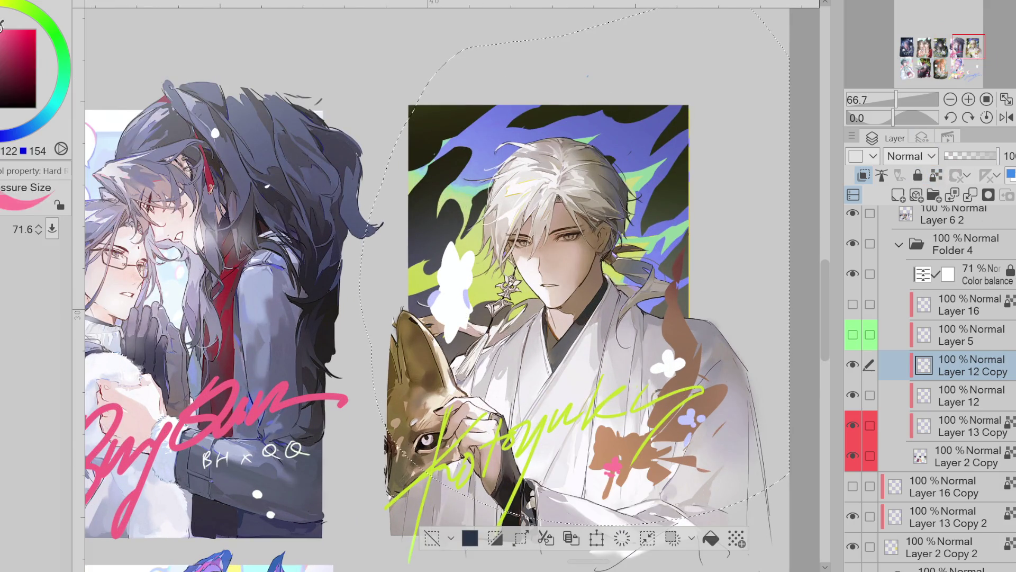
key("bracketleft")
key("bracketleft")
key("bracketleft")
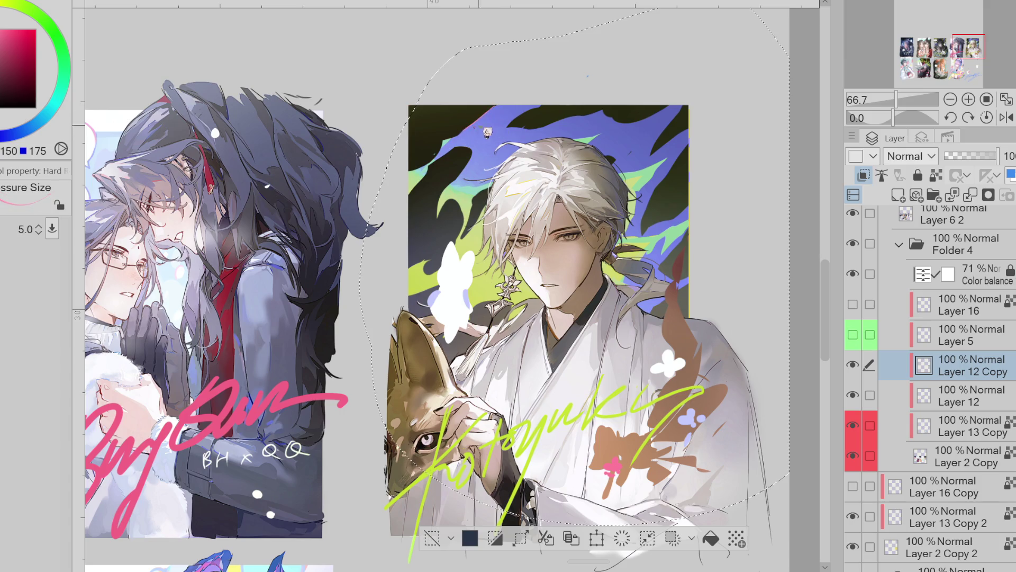
left_click(4, 28)
key("bracketright")
key("bracketright")
key("bracketright")
key("bracketright")
key("bracketright")
key("bracketright")
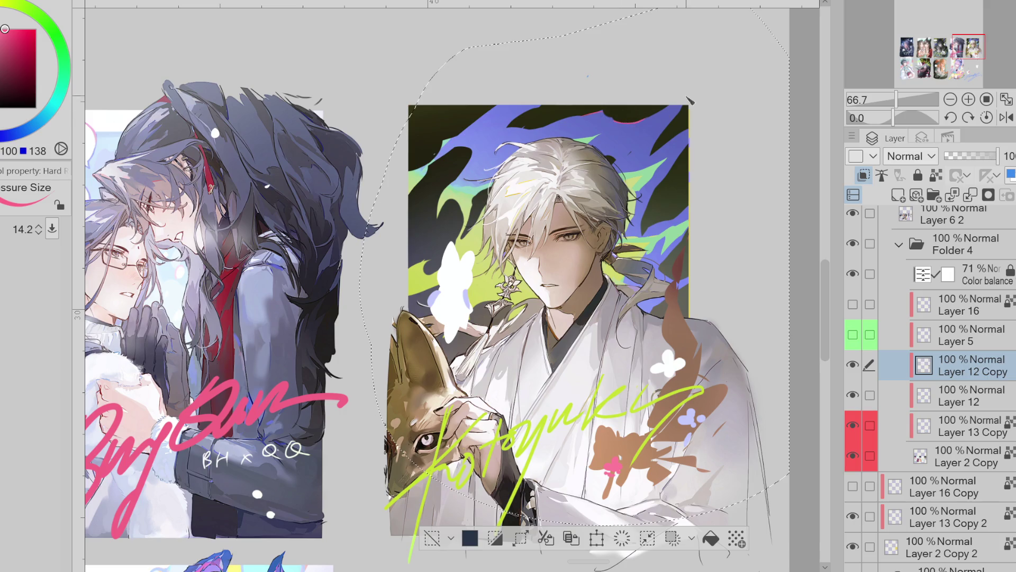
key("bracketright")
key("bracketright")
key("bracketright")
key("bracketleft")
key("bracketleft")
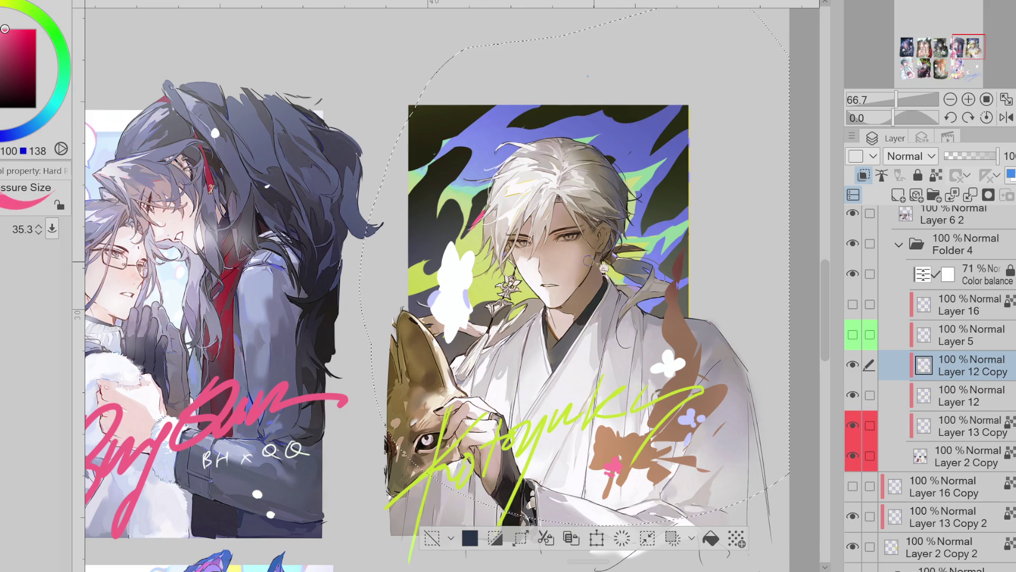
left_click(13, 5)
left_click(11, 29)
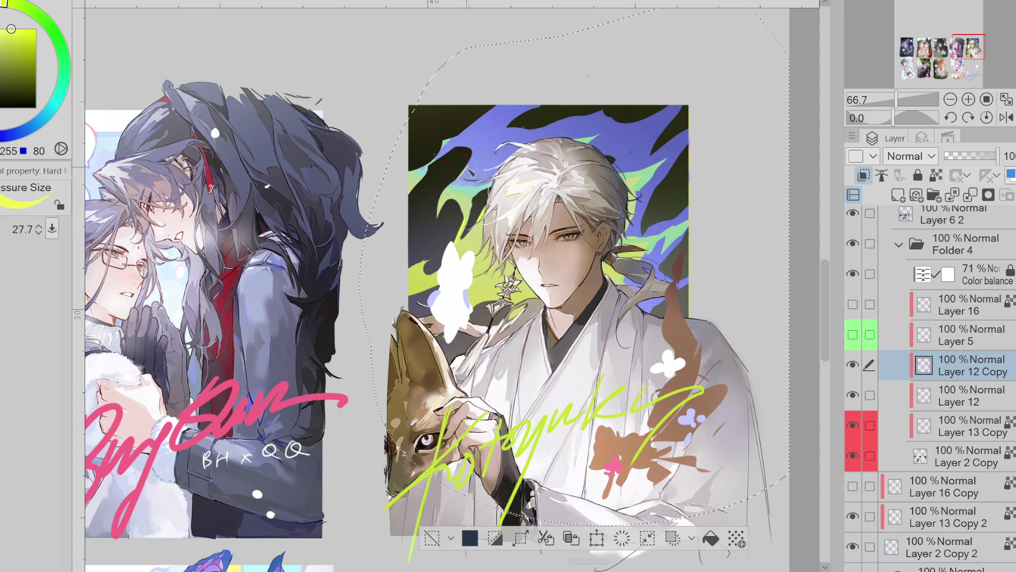
Paint and undo a trial stroke, hide Layer 2 Copy 2, and choose Lasso Fill
left_click_drag(654, 197, 640, 236)
key("ctrl+z")
left_click(853, 545)
key("m")
key("g")
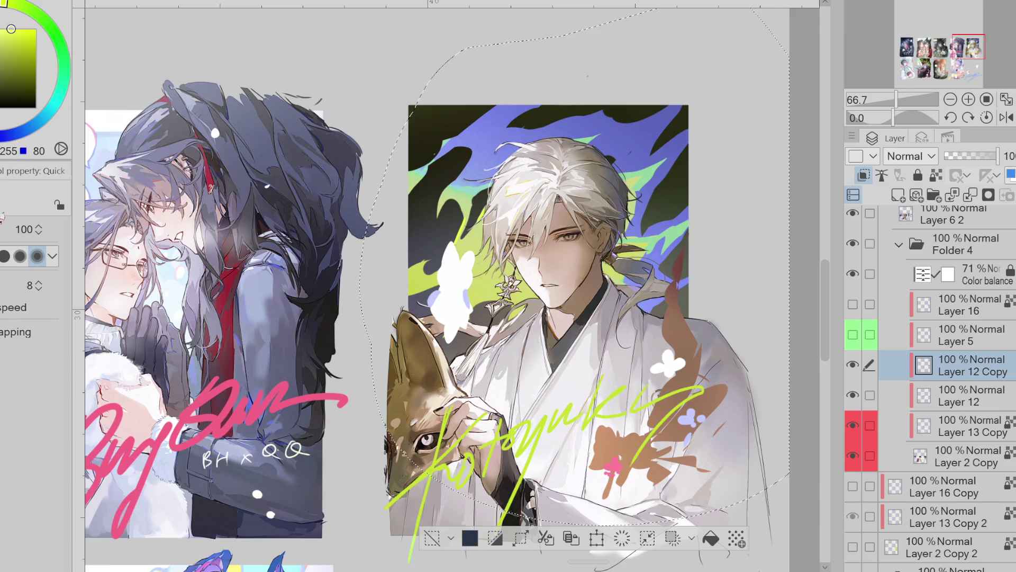
scroll(930, 388, "up", 1)
scroll(859, 308, "up", 5)
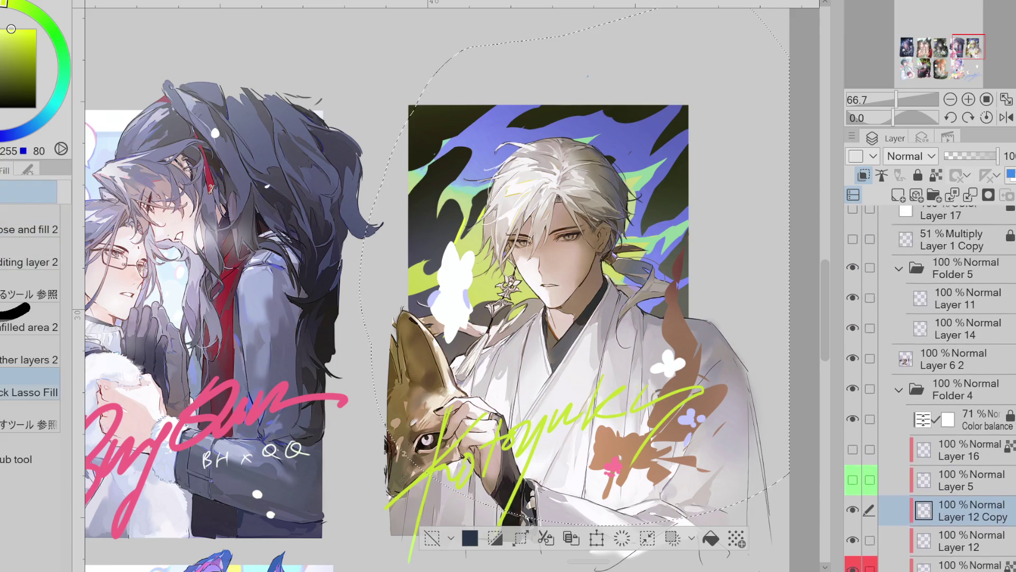
Hide Folder 5's lettering overlays and lock transparent pixels on Layer 12 Copy
left_click(853, 302)
key("w")
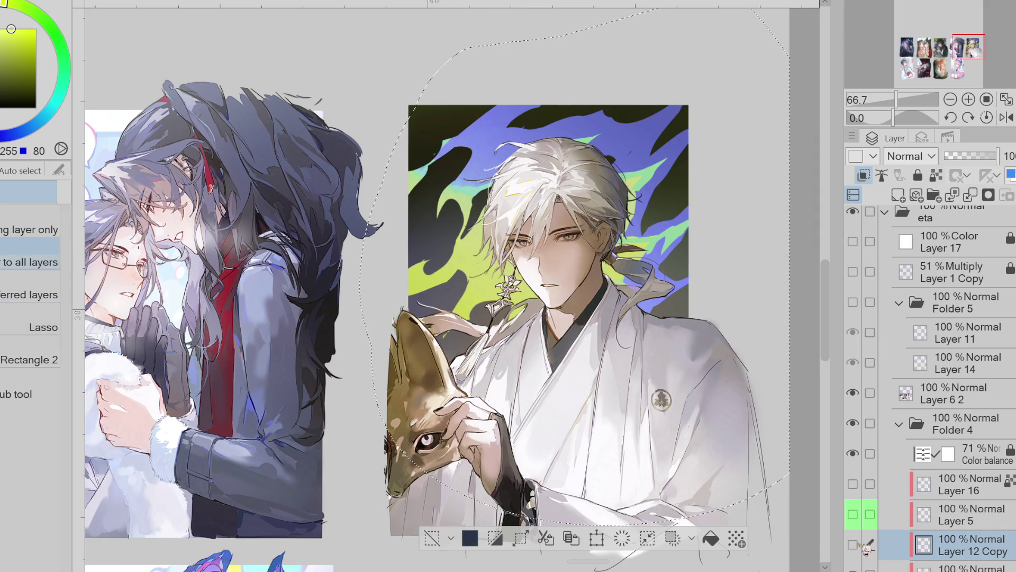
left_click(936, 175)
key("b")
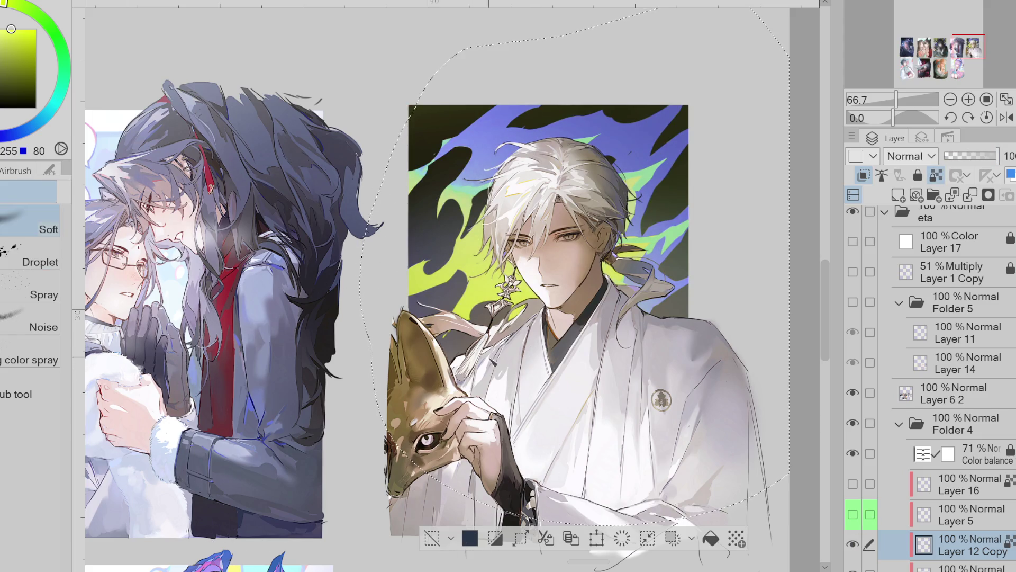
scroll(524, 296, "down", 1)
left_click(656, 193, "alt")
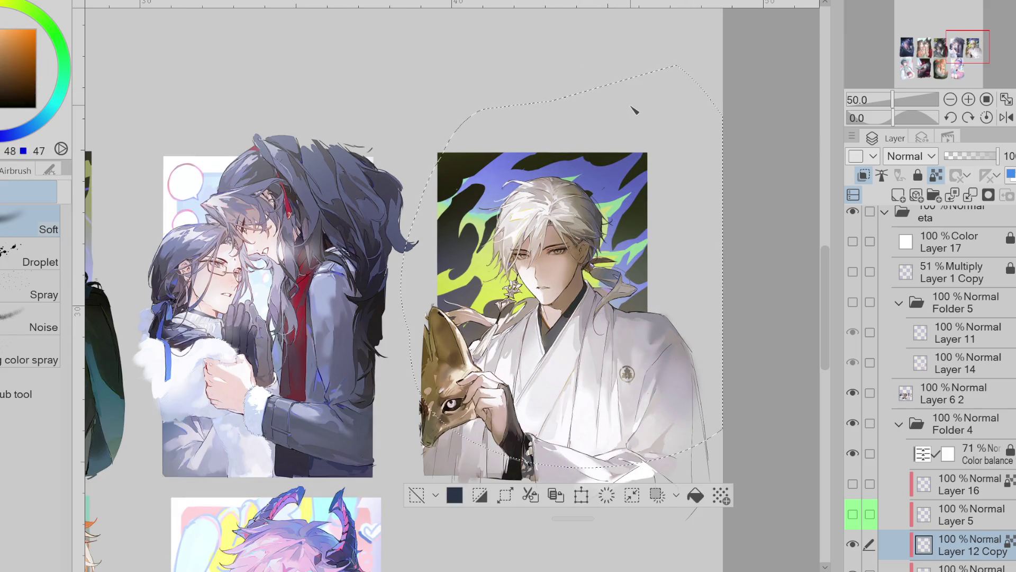
scroll(857, 474, "down", 3)
Show Layers 5 and 16, selecting Layer 5 and then Layer 2 Copy
left_click(857, 413)
left_click(852, 381)
left_click(943, 399)
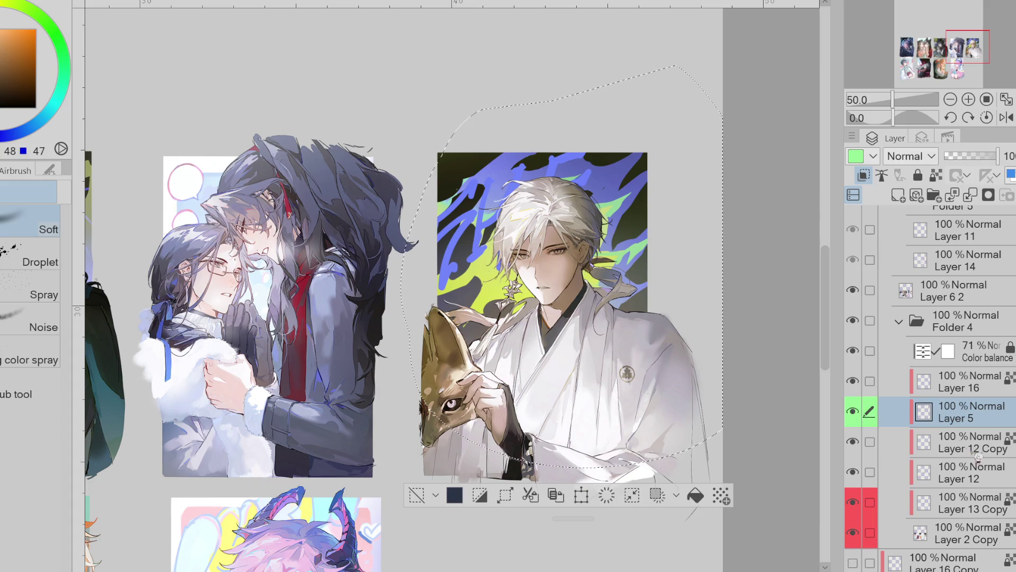
left_click(981, 539)
Toggle Layers 13 Copy, 12 and 12 Copy on and off to compare backgrounds
left_click(854, 503)
left_click(854, 503)
left_click(854, 503)
left_click(853, 503)
left_click(853, 472)
left_click(853, 473)
left_click(853, 473)
left_click(853, 473)
left_click(853, 472)
left_click(853, 473)
left_click(853, 473)
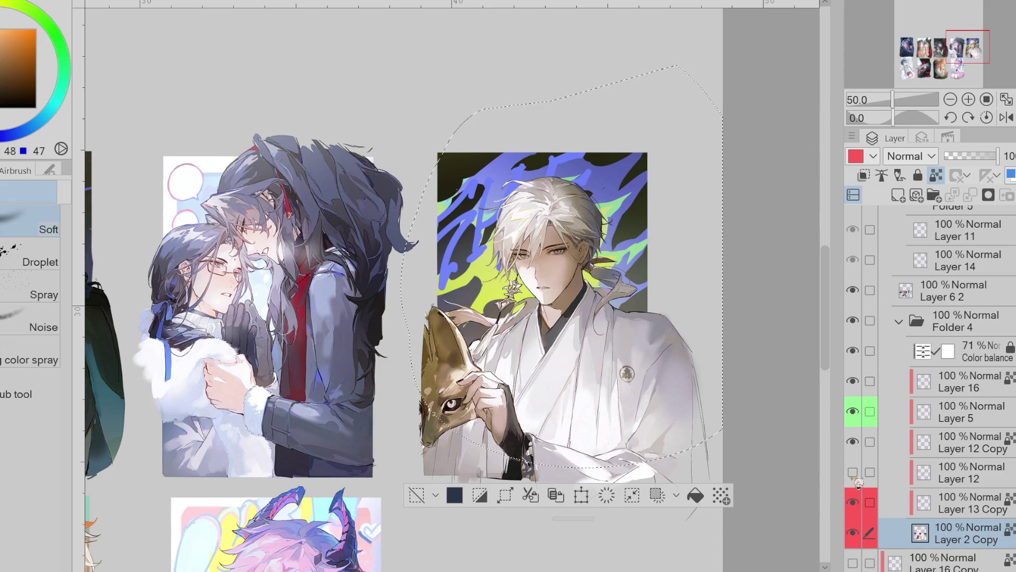
left_click(853, 441)
left_click(853, 441)
Show Layer 12 again and make Layer 16 the working layer
left_click(882, 448)
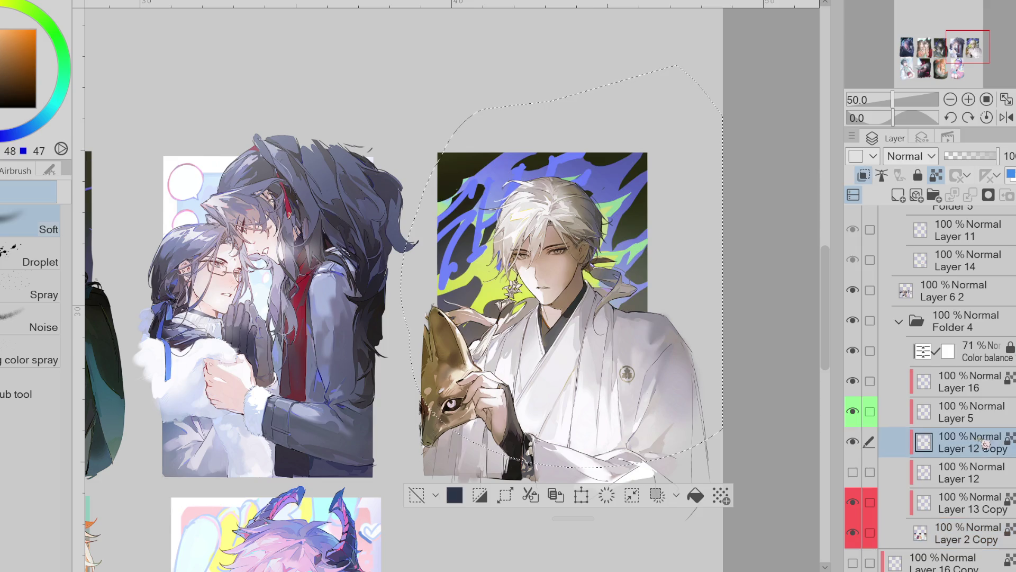
left_click(862, 416)
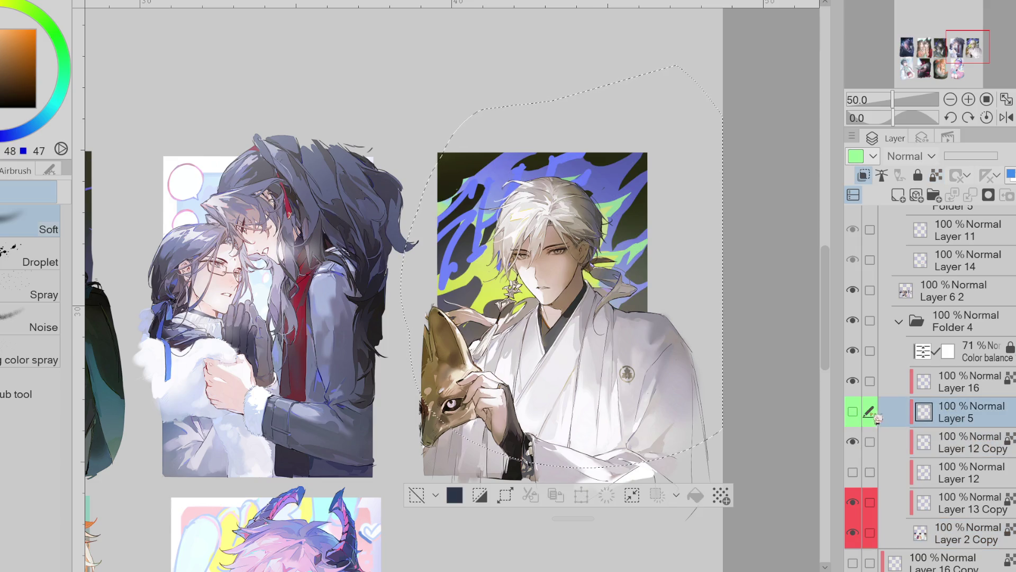
left_click(853, 471)
left_click(958, 381)
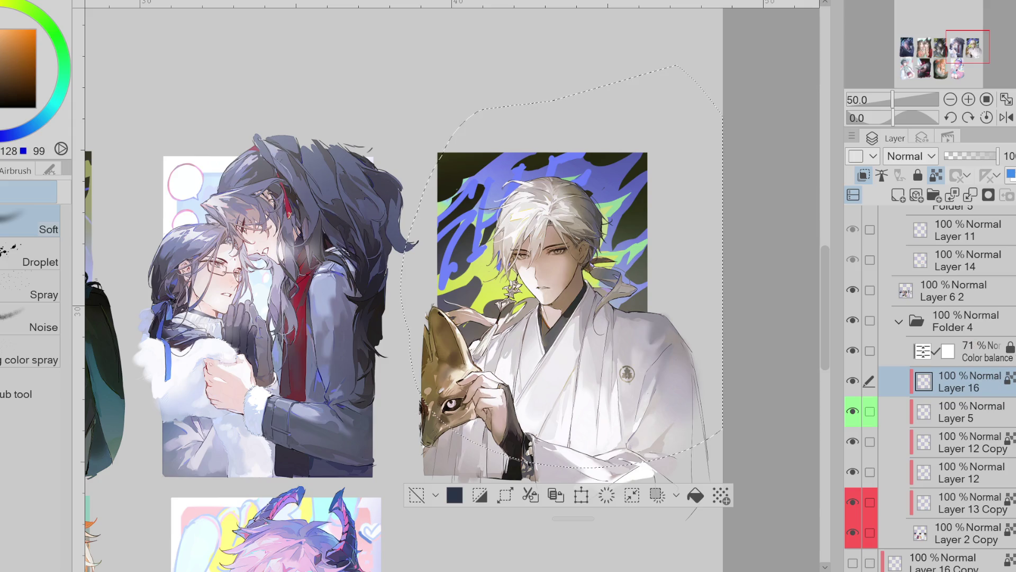
scroll(520, 289, "down", 1)
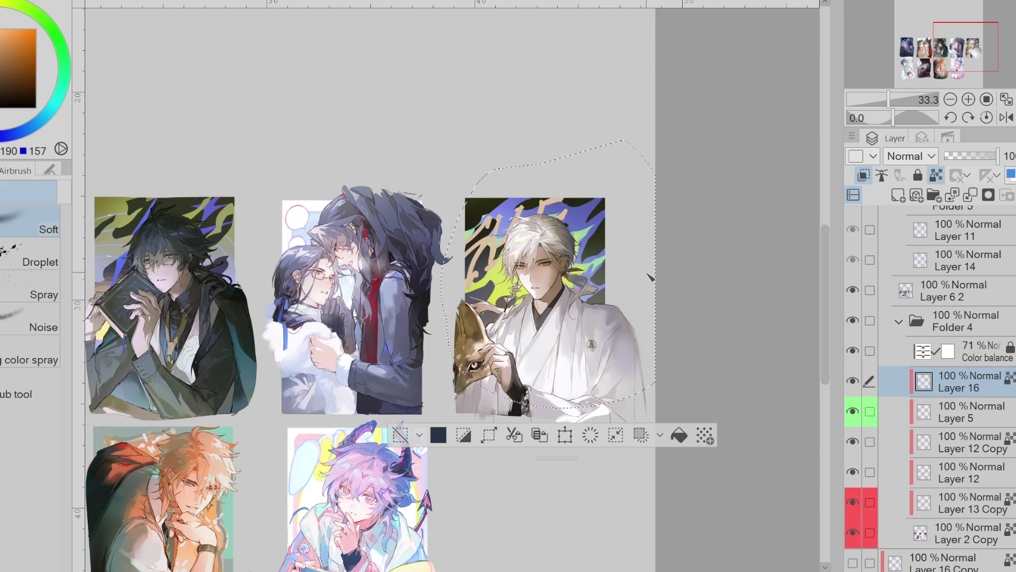
Show Folder 5's lettering again and sample colours from the card artwork
scroll(926, 344, "up", 3)
left_click(852, 312)
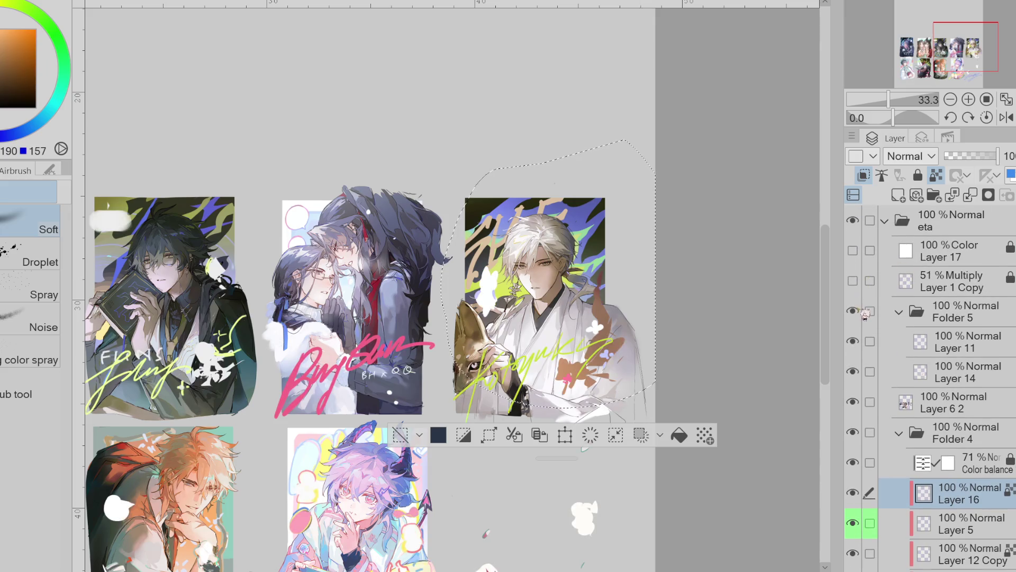
left_click(613, 348, "alt")
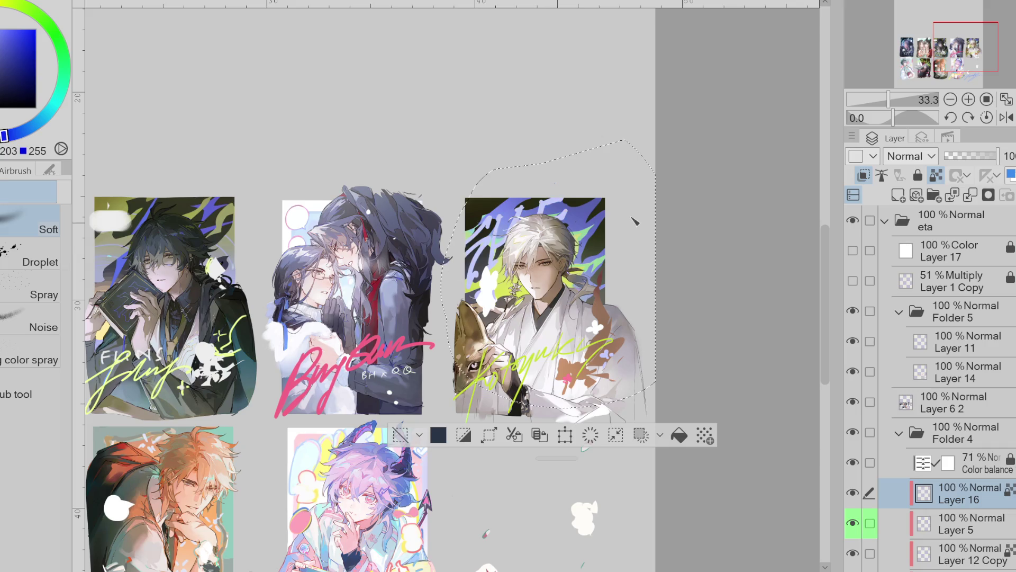
left_click(546, 347, "alt")
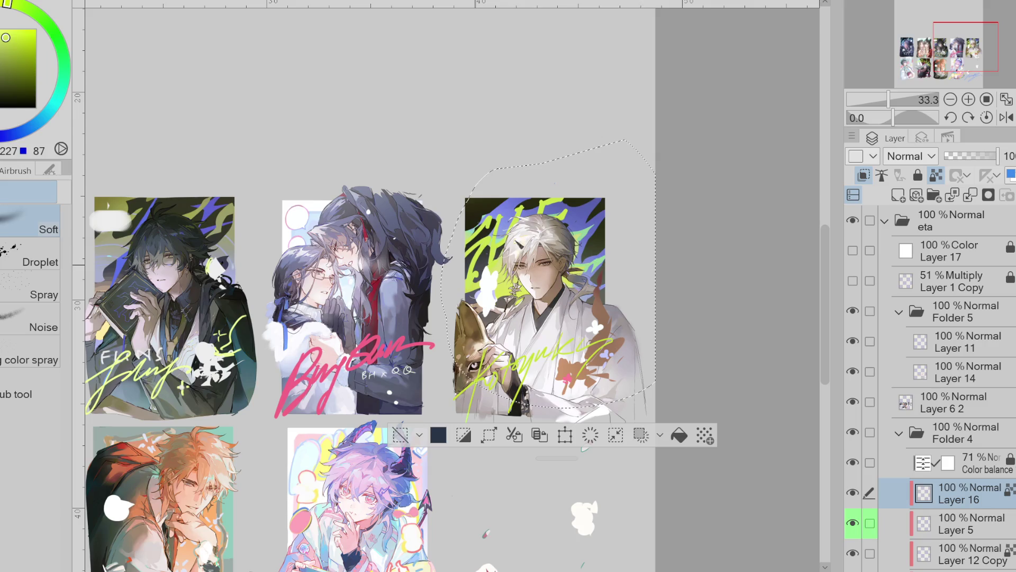
left_click(528, 236, "alt")
left_click(506, 285, "alt")
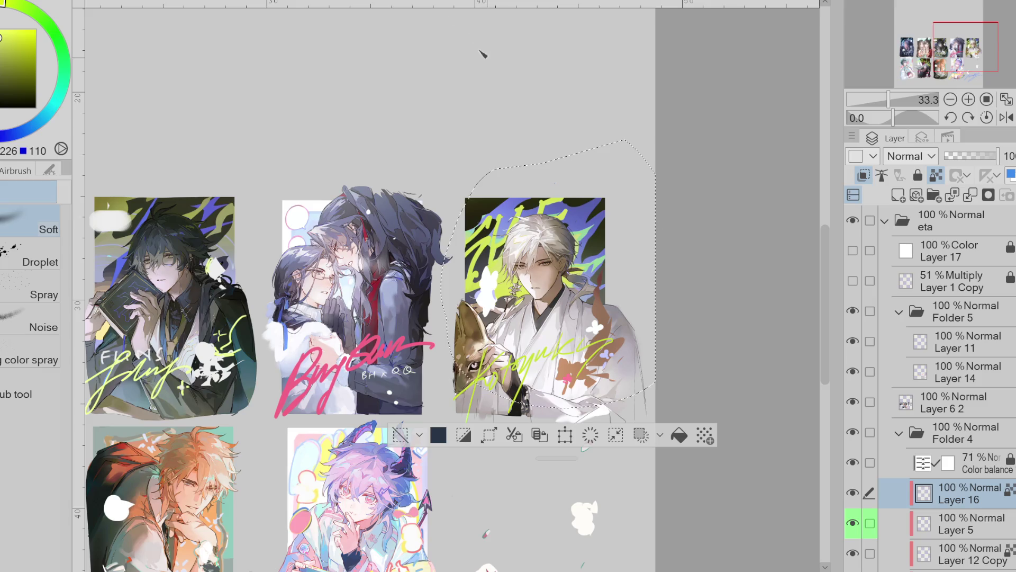
Move the lasso-selected strokes up and to the right with Ctrl+T, then deselect
key("ctrl+t")
left_click_drag(557, 277, 556, 267)
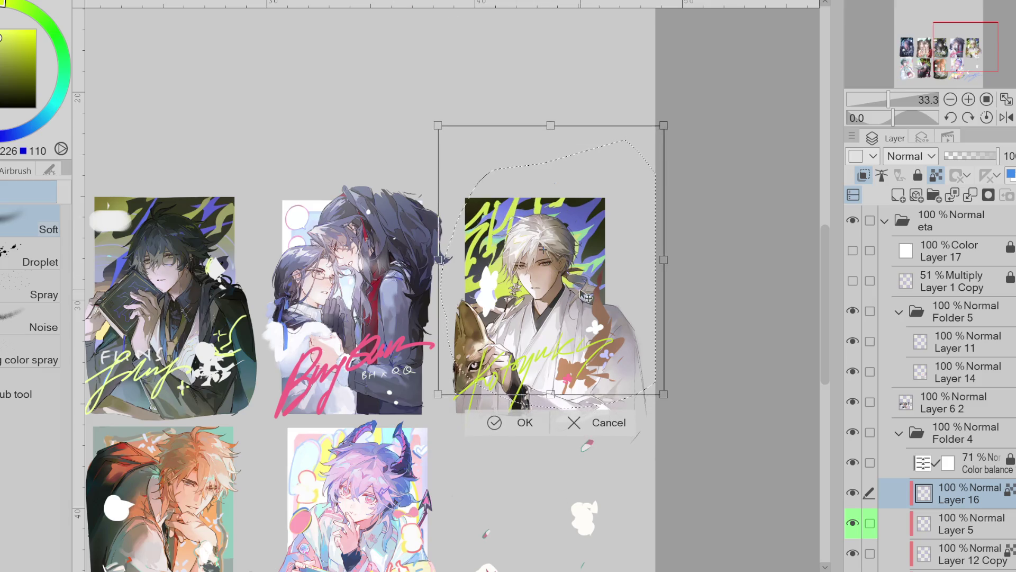
mouse_move(588, 300)
left_mouse_down()
mouse_move(623, 281)
mouse_move(683, 284)
mouse_move(675, 318)
mouse_move(582, 322)
mouse_move(579, 298)
mouse_move(593, 312)
left_mouse_up()
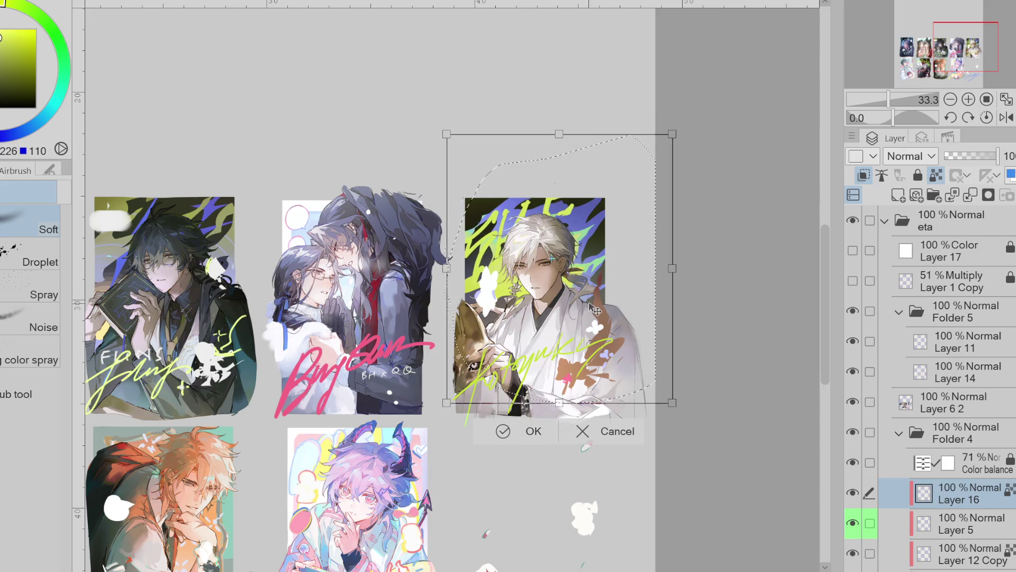
left_click(501, 431)
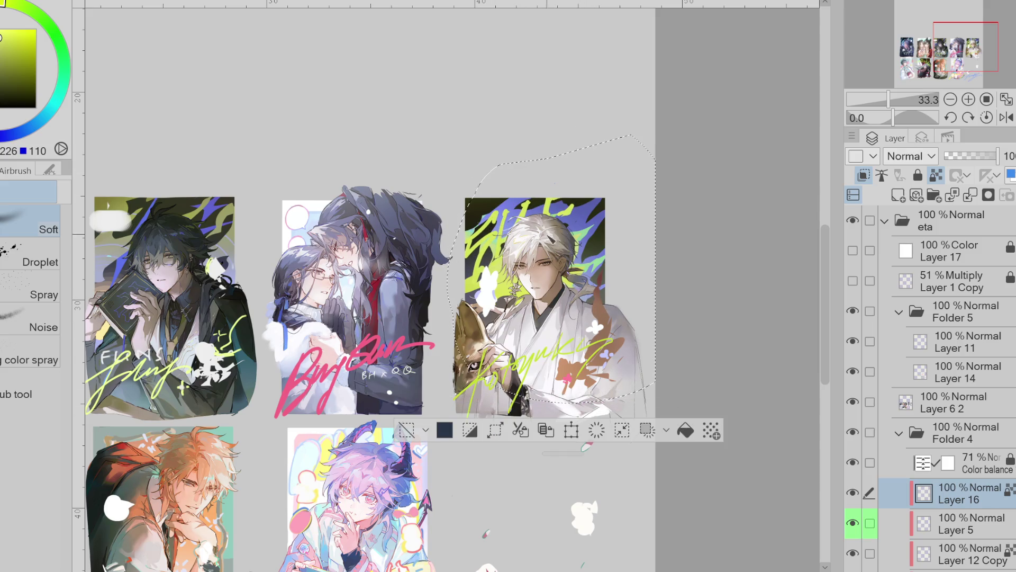
key("ctrl+d")
Lasso and transform the area around the white-haired figure's head, then reselect it
key("g")
left_click_drag(562, 173, 564, 174)
key("m")
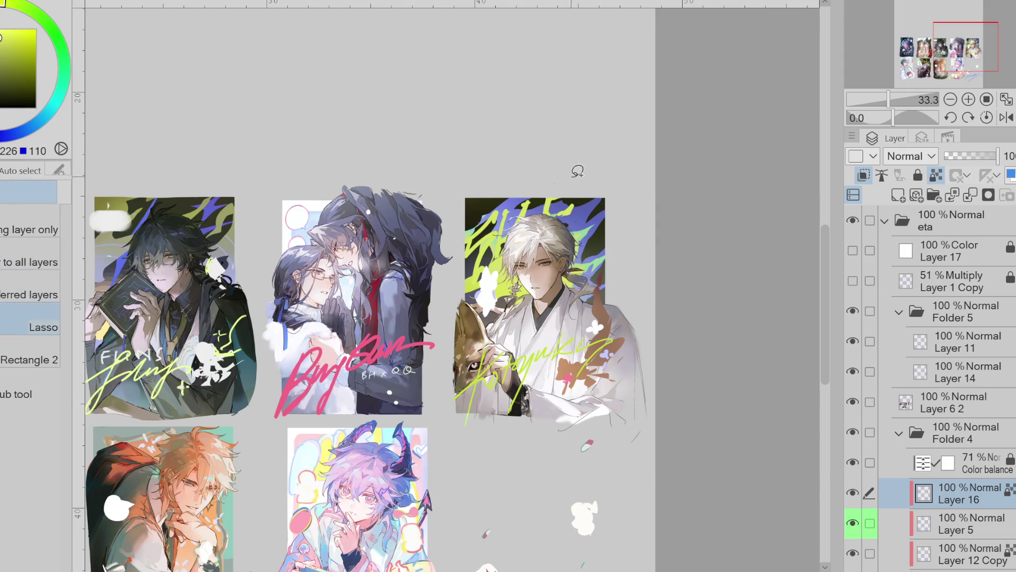
left_click_drag(556, 168, 585, 262)
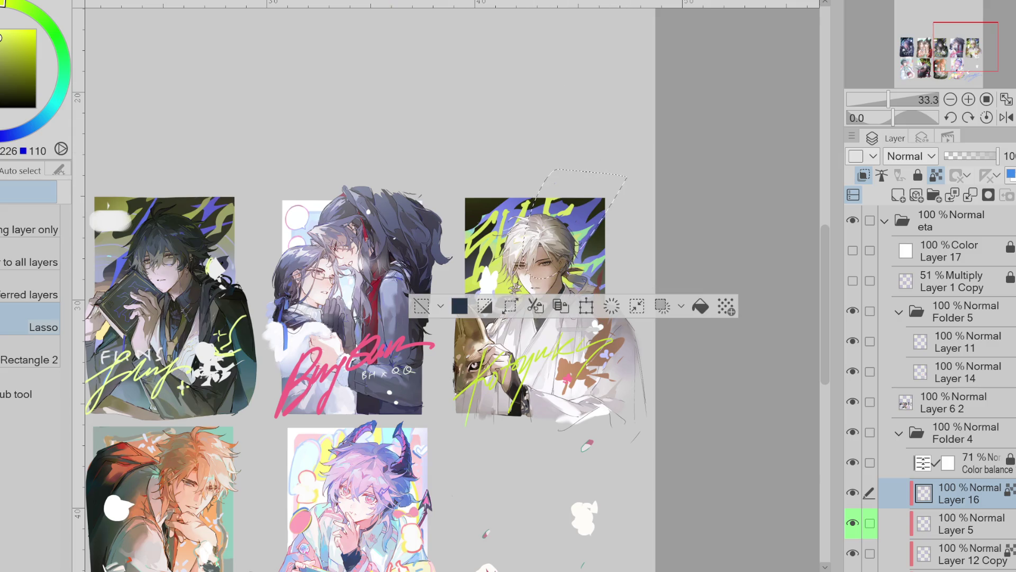
key("ctrl+t")
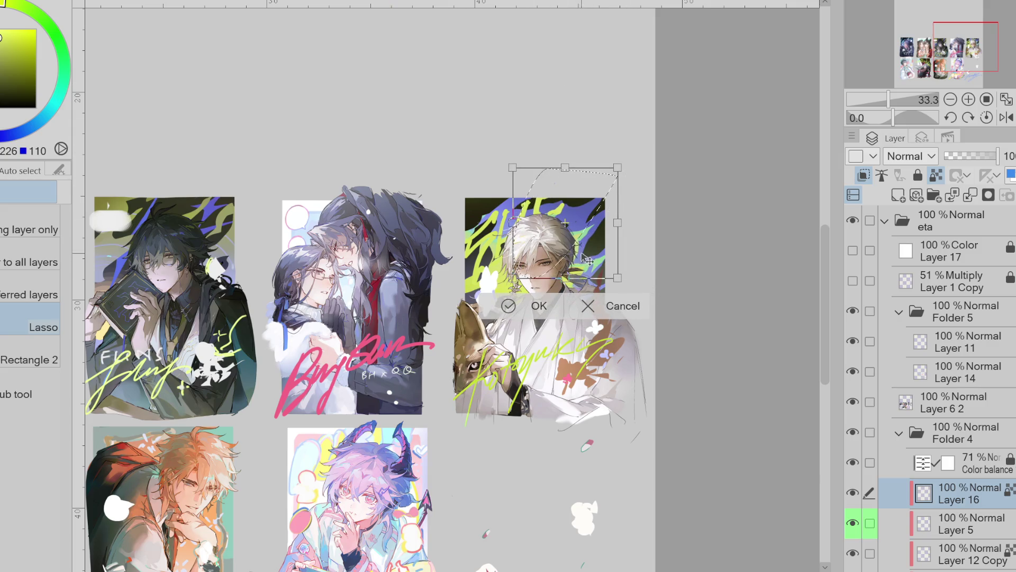
left_click(514, 312)
left_click(412, 305)
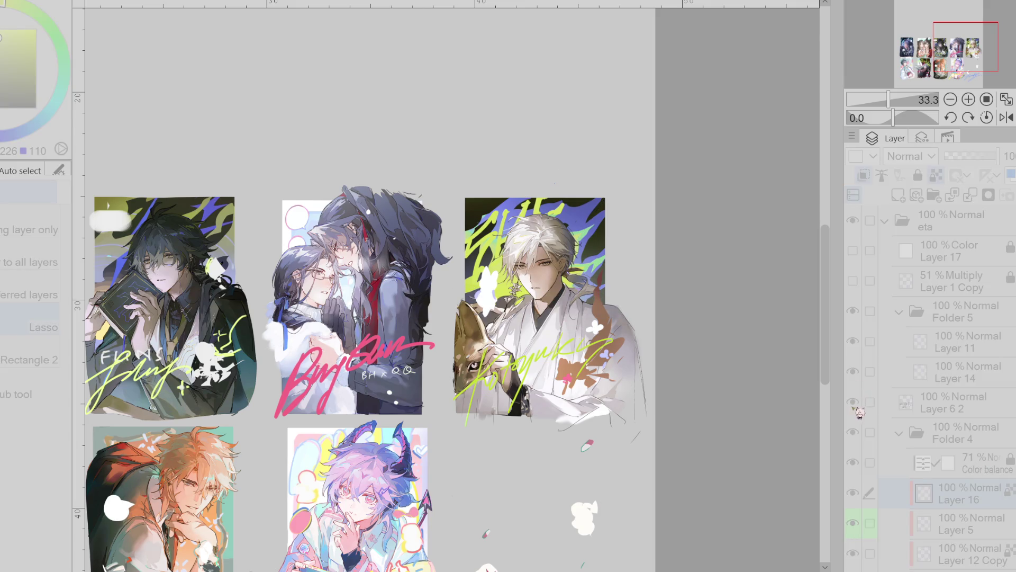
mouse_move(503, 174)
left_mouse_down()
mouse_move(593, 280)
mouse_move(627, 169)
left_mouse_up()
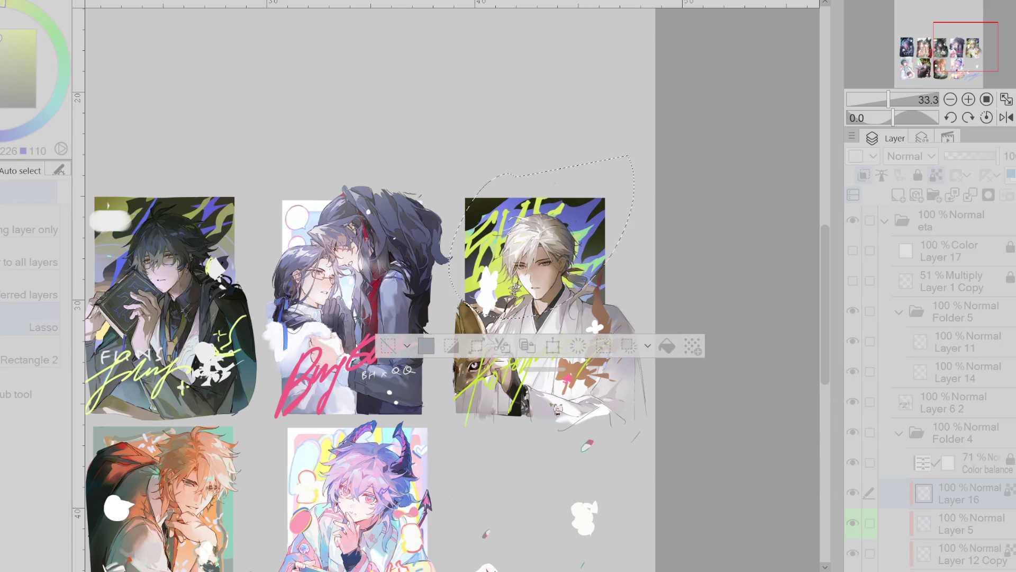
Turn the selected background strokes pink and zoom out to check the grid
key("ctrl+u")
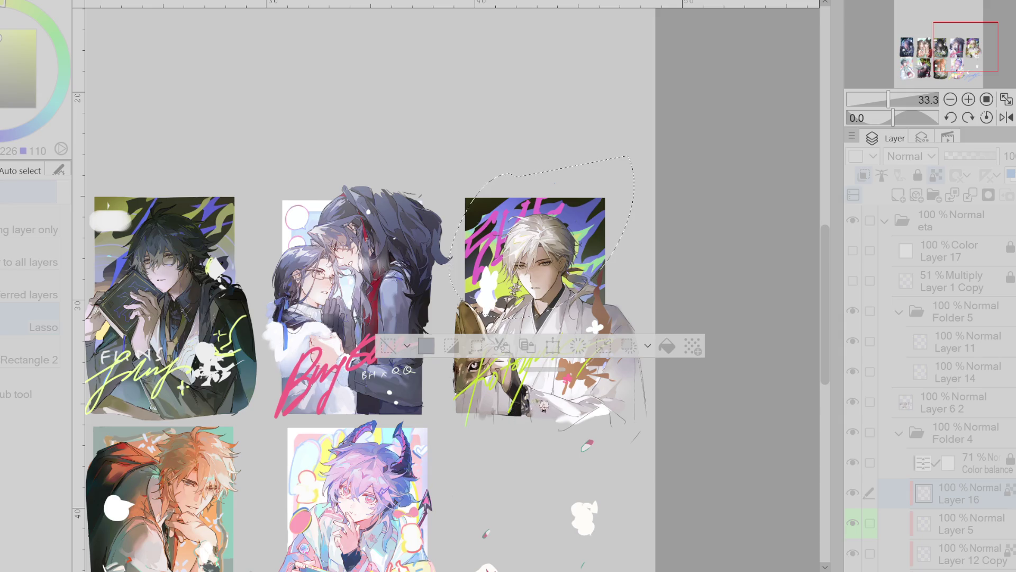
key("ctrl+minus")
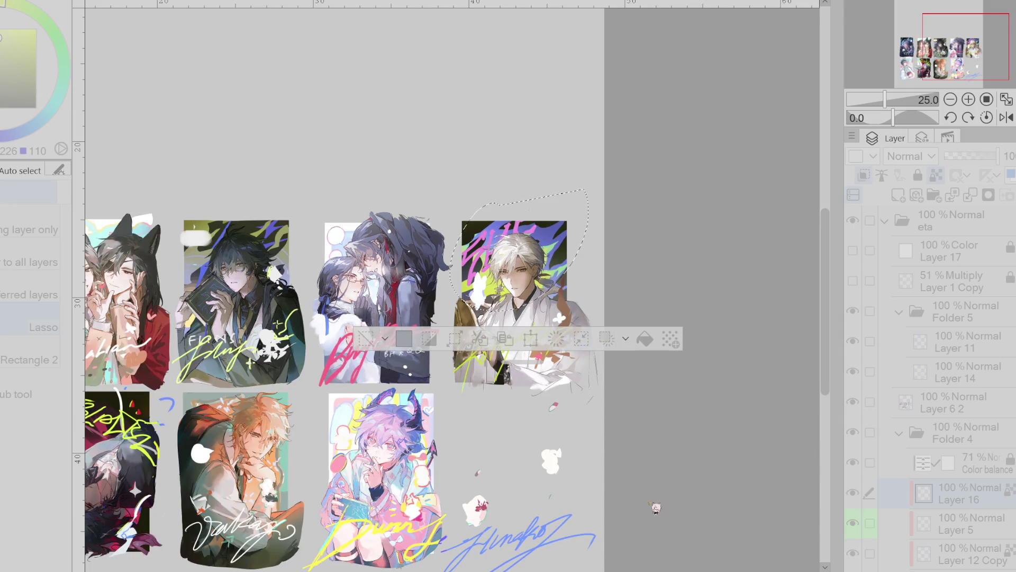
key("ctrl+minus")
key("ctrl+minus")
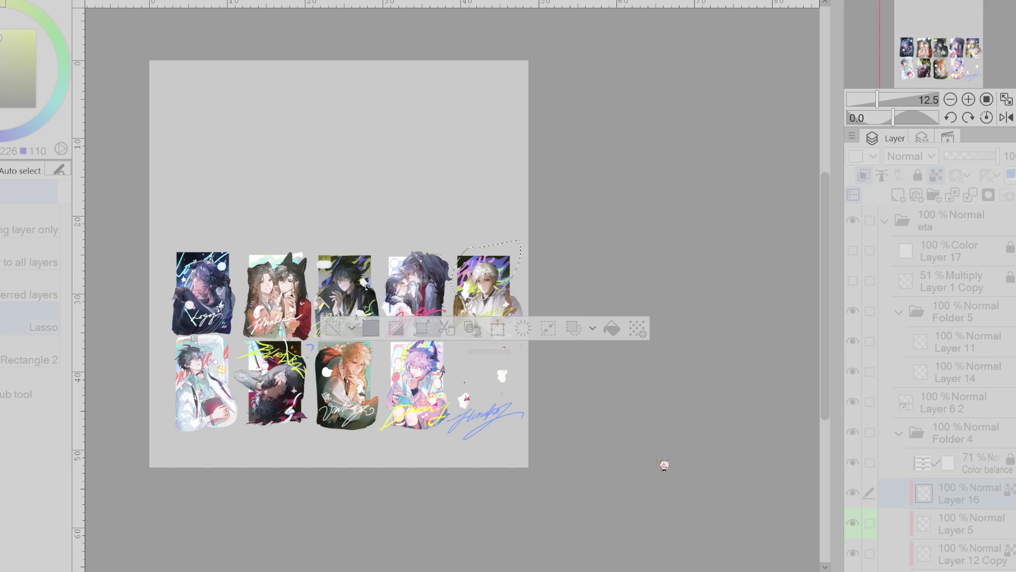
key("ctrl+plus")
scroll(608, 286, "down", 3)
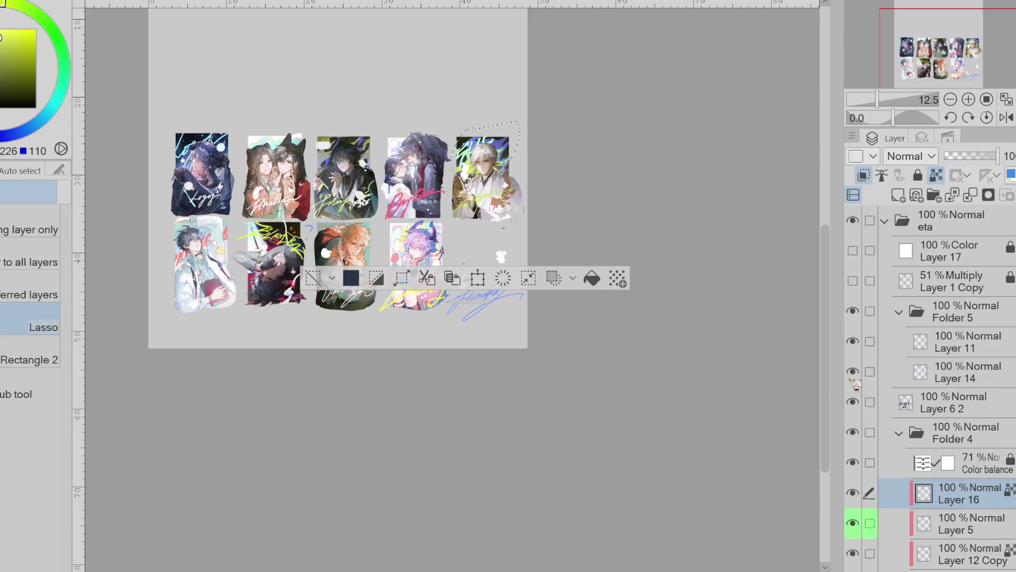
Compare with Layer 5 hidden, merge Layer 16 into Layer 5, and select Layer 6 2
left_click(858, 527)
left_click(853, 524)
key("ctrl+e")
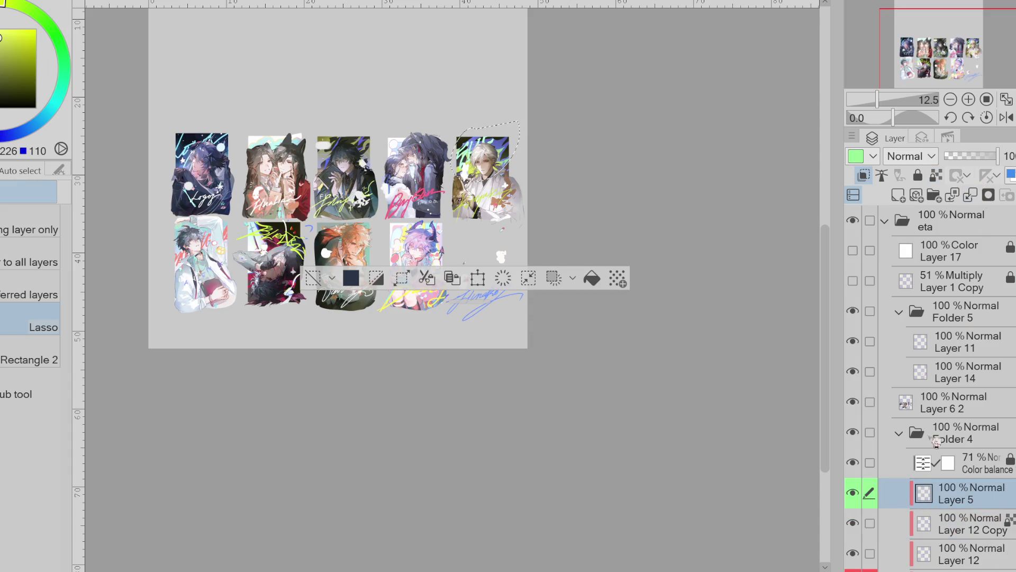
left_click(861, 497)
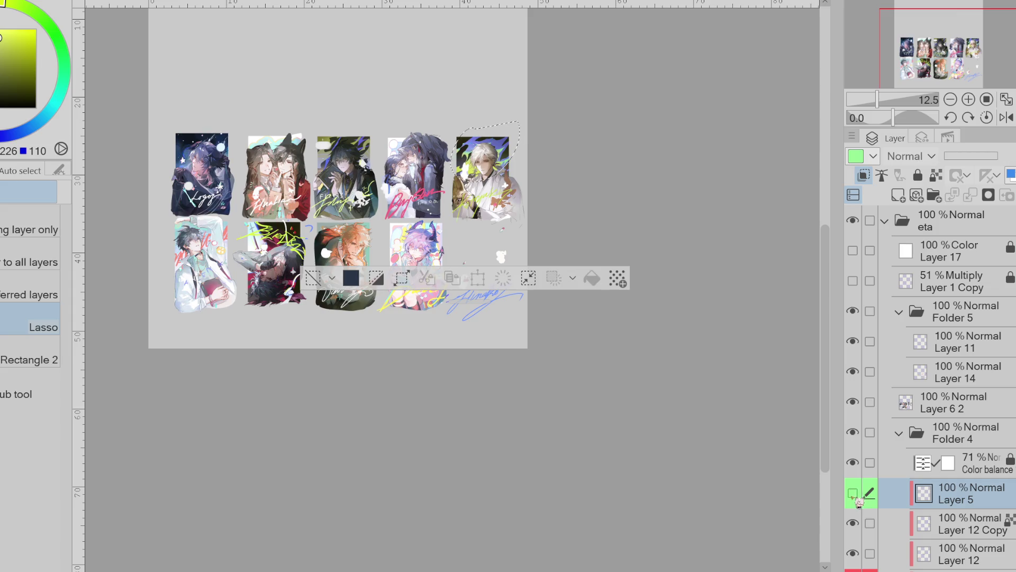
left_click(855, 495)
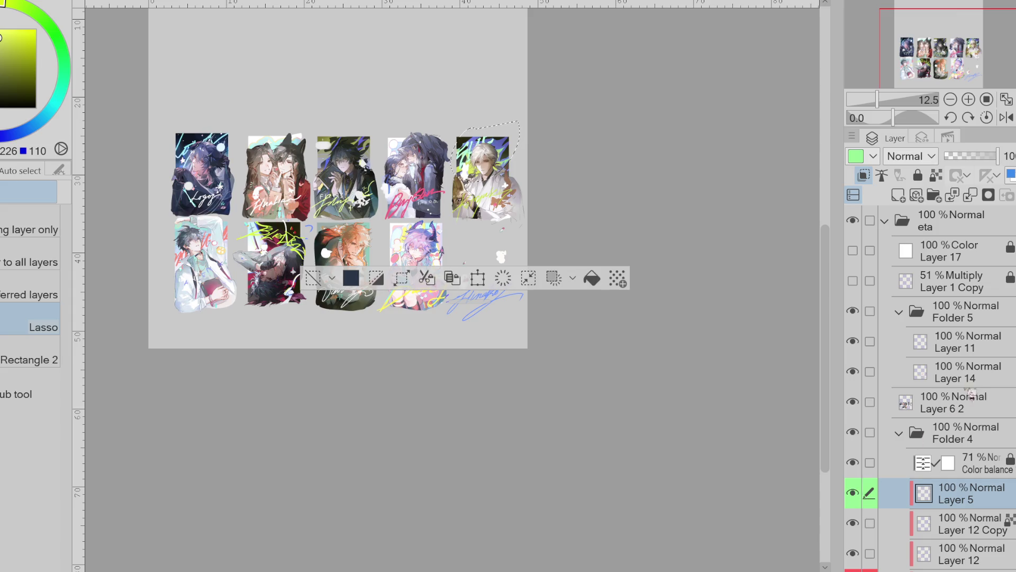
left_click(961, 402)
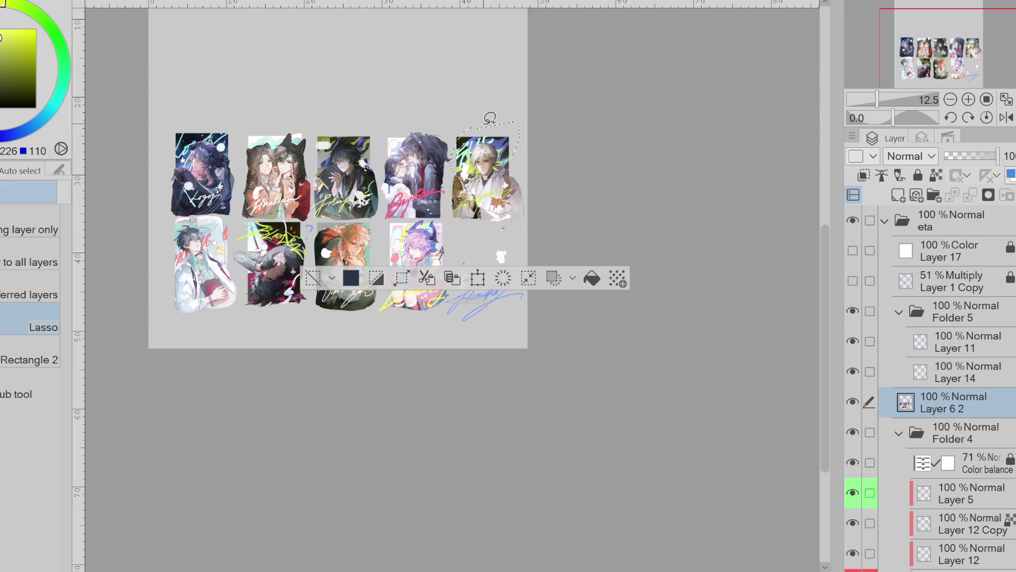
scroll(490, 119, "up", 5)
key("e")
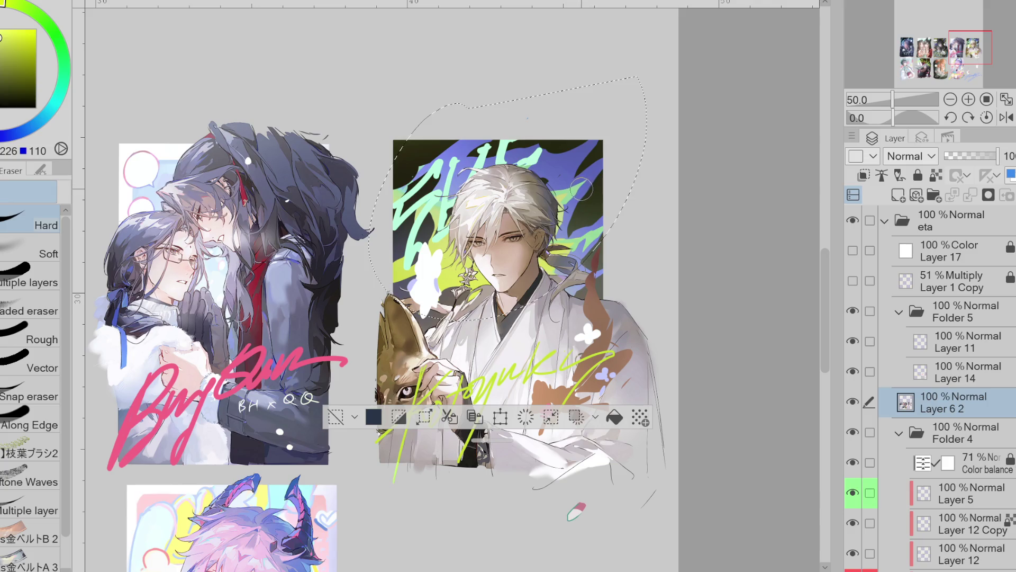
Make Layer 5 the working layer with the Pen and transparent pixels locked
left_click(953, 493)
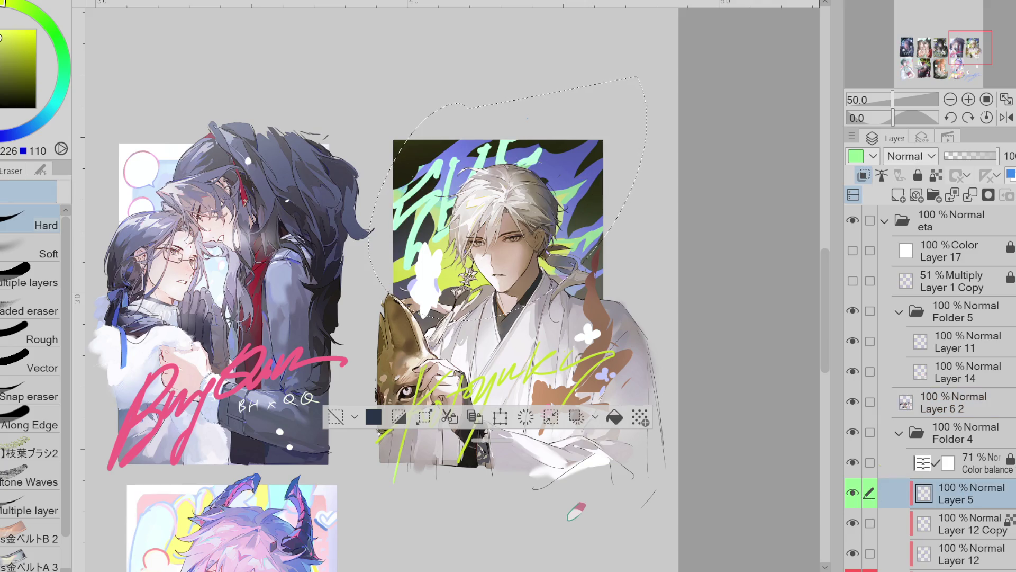
scroll(464, 145, "up", 2)
key("p")
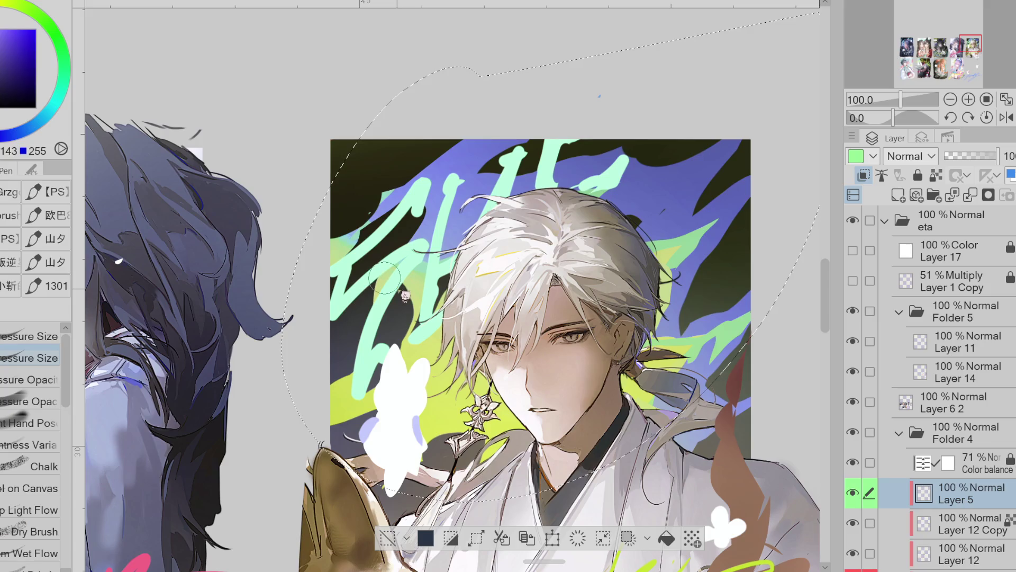
key("ctrl+/")
Paint blue along the green lettering strokes' left edges, undoing stray strokes
left_click_drag(429, 255, 375, 344)
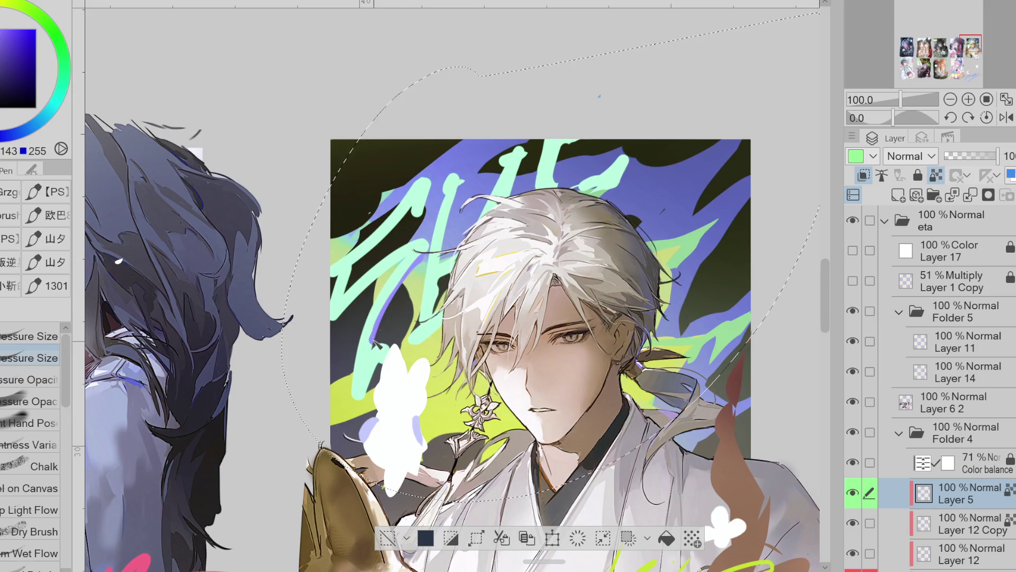
left_click(6, 137)
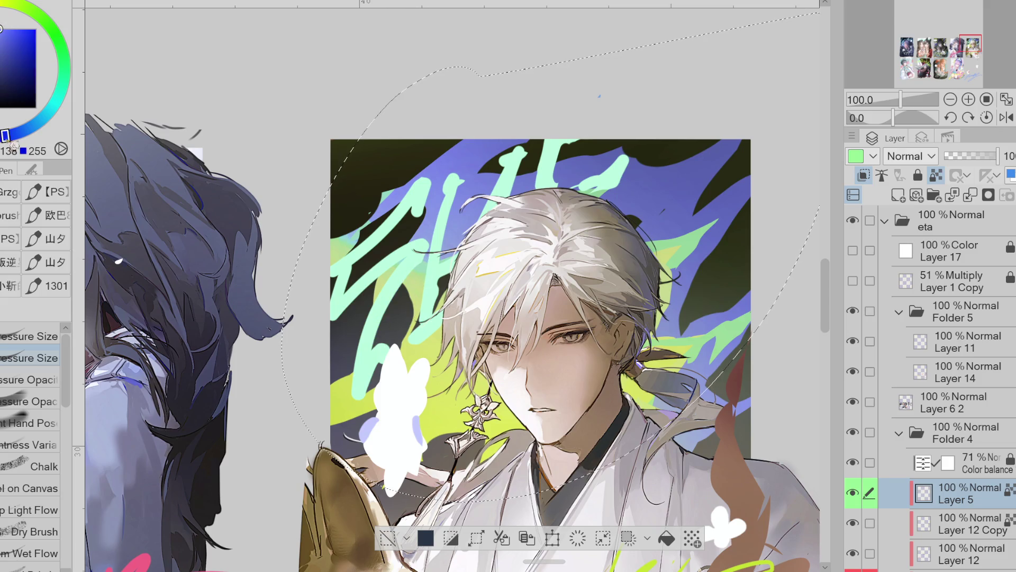
left_click_drag(430, 256, 381, 339)
key("ctrl+z")
left_click_drag(402, 270, 377, 335)
left_click_drag(417, 212, 365, 264)
key("ctrl+z")
left_click_drag(442, 182, 427, 216)
left_click_drag(393, 267, 339, 326)
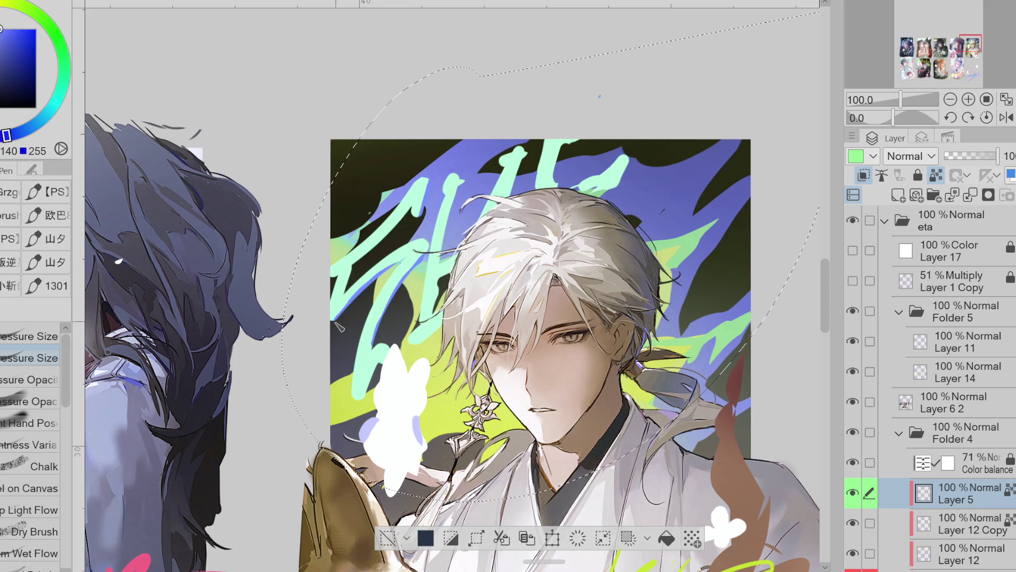
Sample the blue-violet from the card's background
scroll(396, 314, "down", 1)
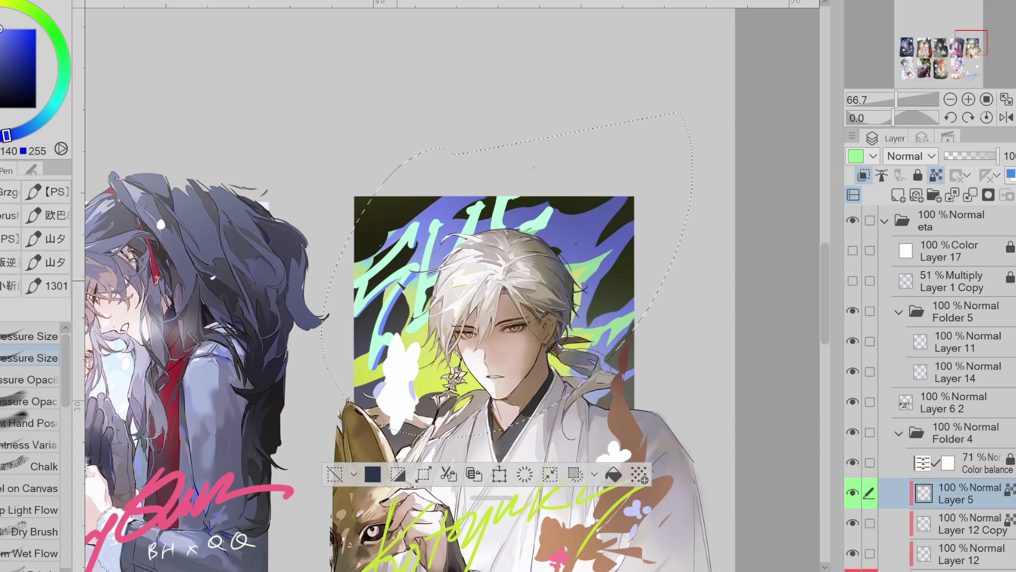
scroll(352, 336, "down", 1)
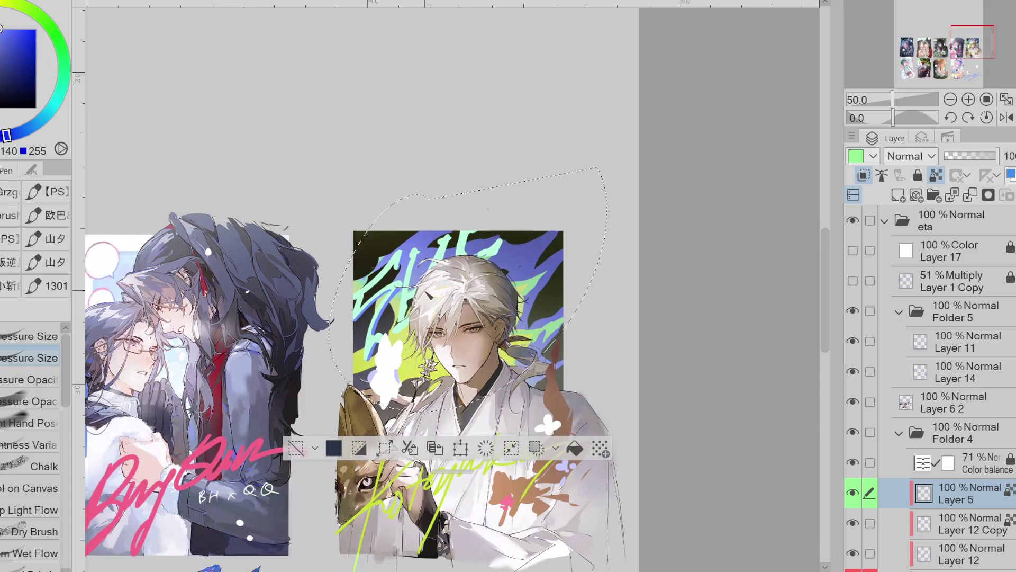
scroll(436, 278, "up", 1)
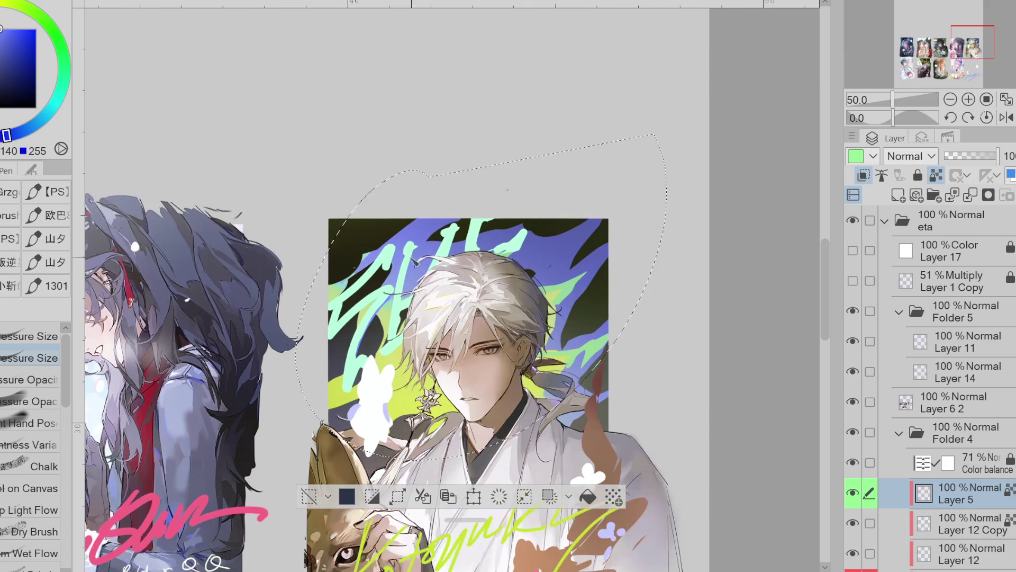
left_click(433, 237, "alt")
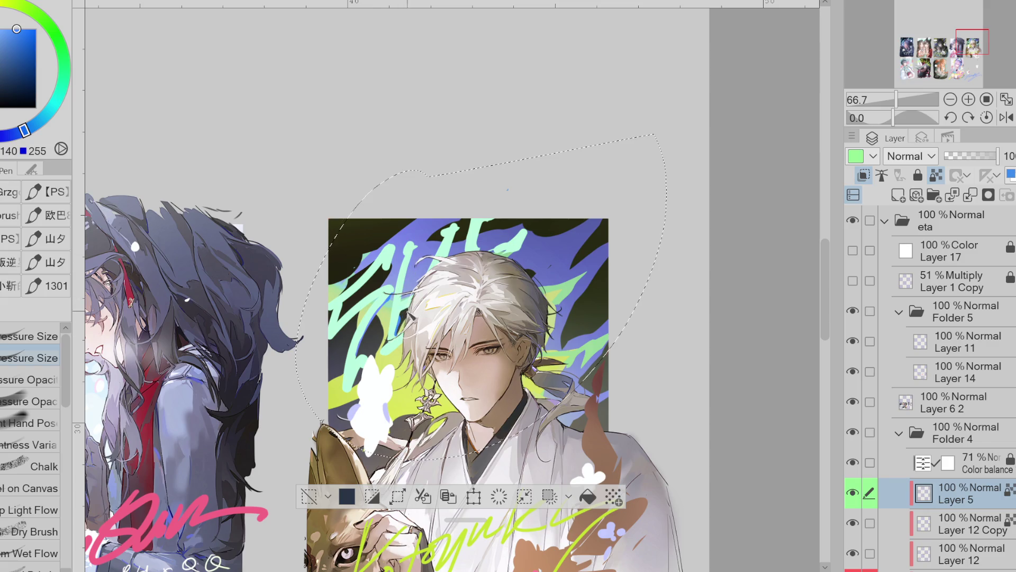
scroll(468, 292, "down", 3)
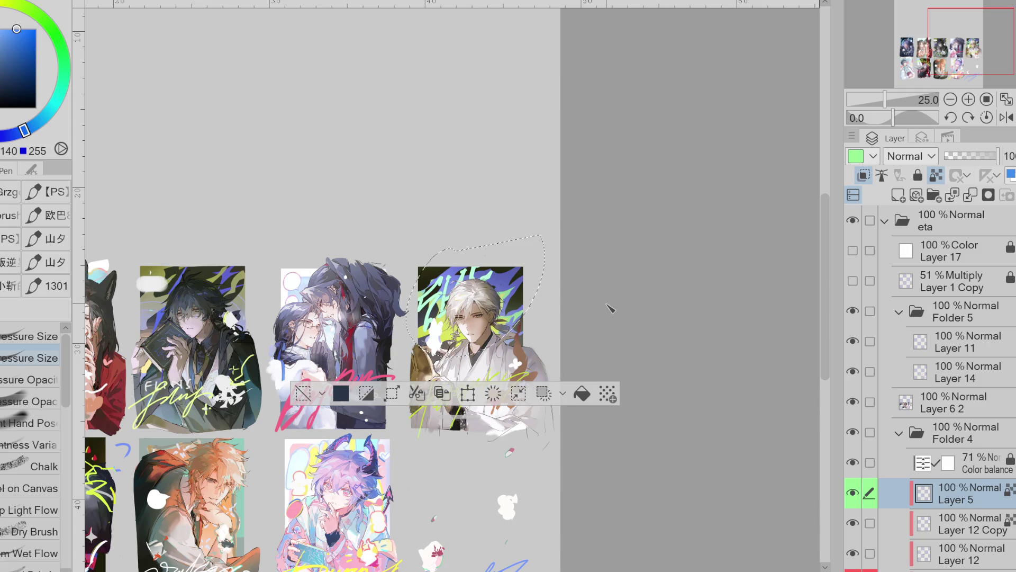
scroll(609, 310, "up", 1)
Turn on Layer 5's border effect, try edge colours, and thicken the edge to 8.8
left_click(922, 138)
left_click(945, 170)
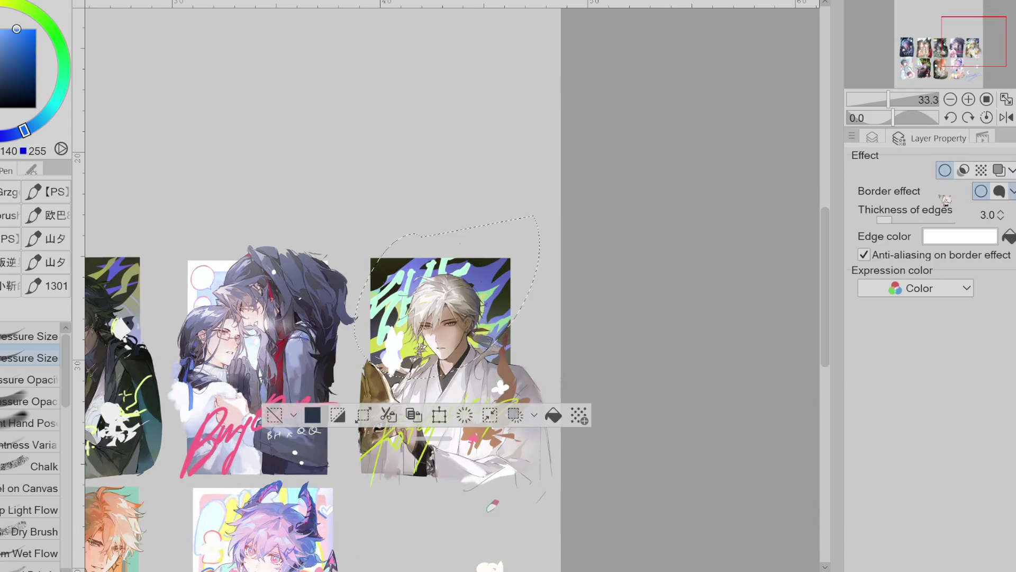
left_click(1007, 236)
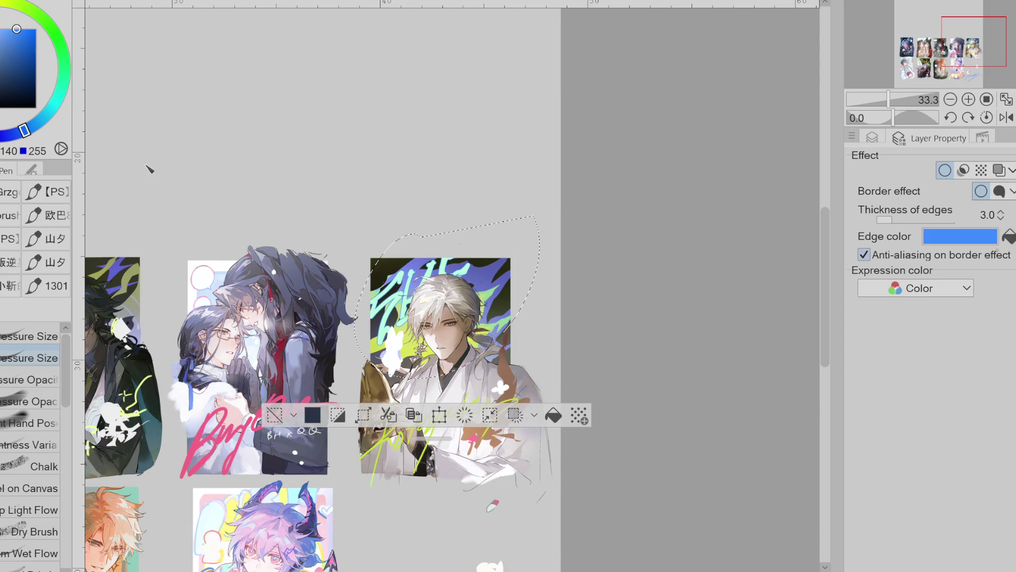
left_click(1007, 239)
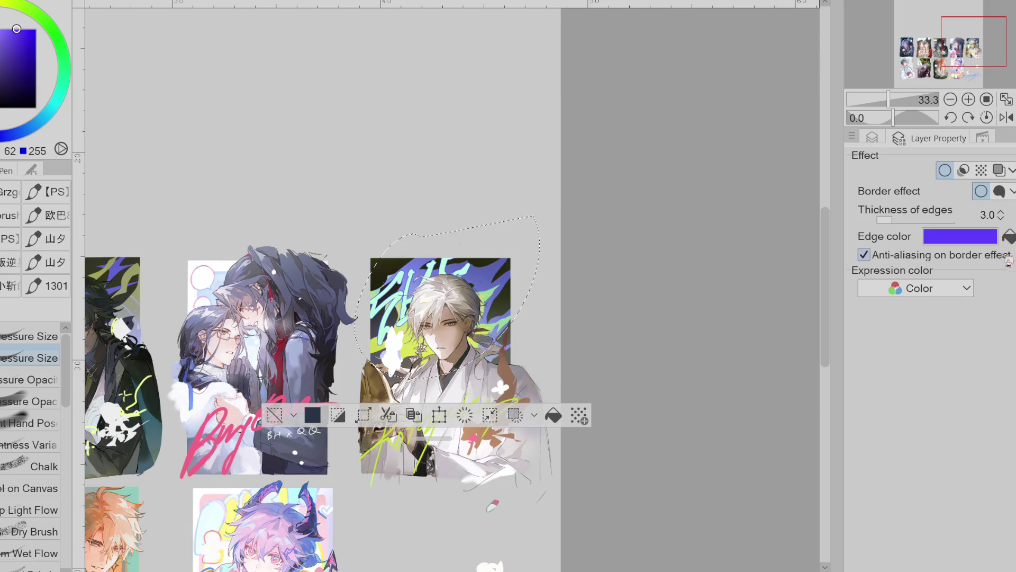
left_click(31, 14)
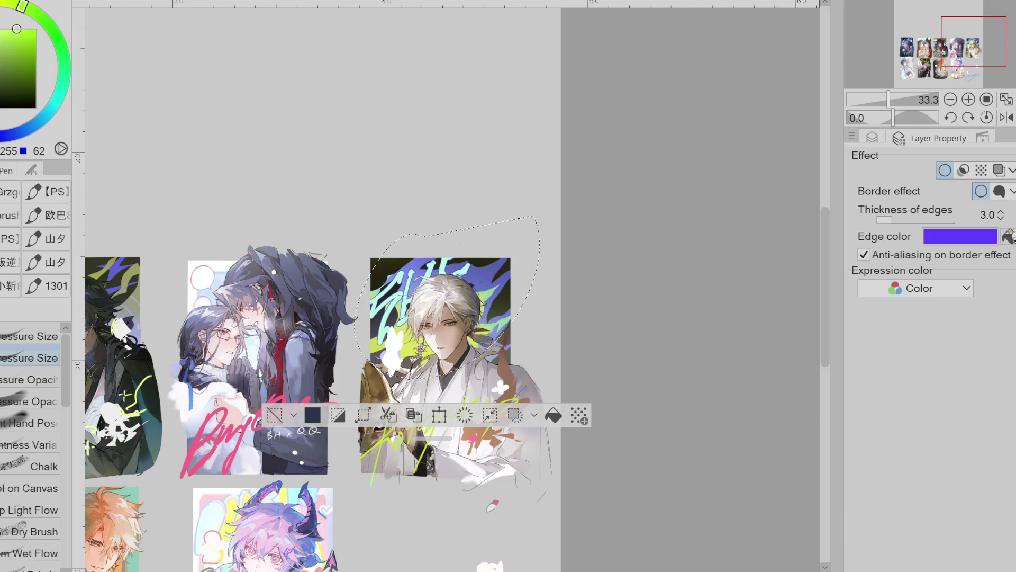
left_click(1010, 238)
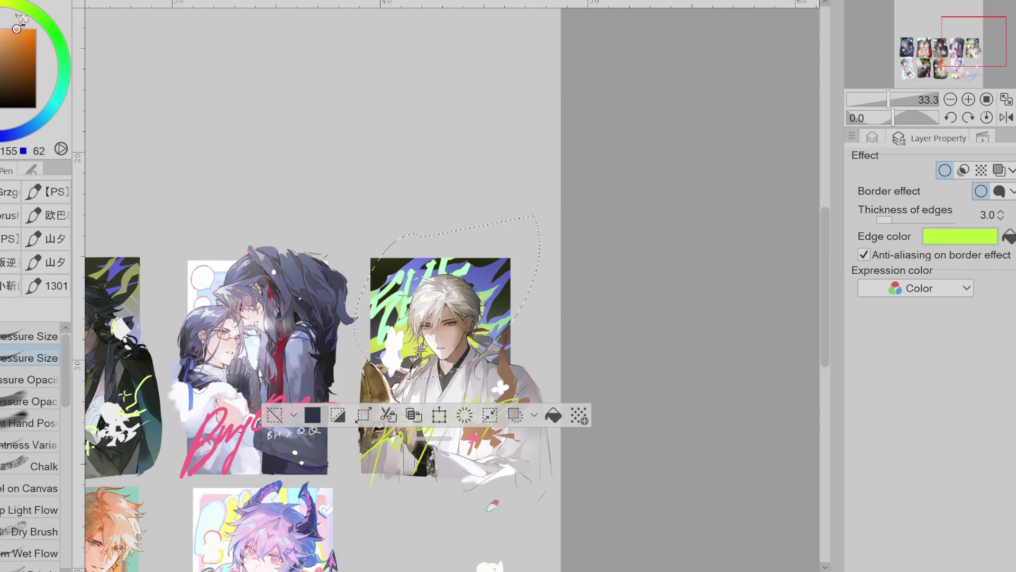
left_click(1010, 238)
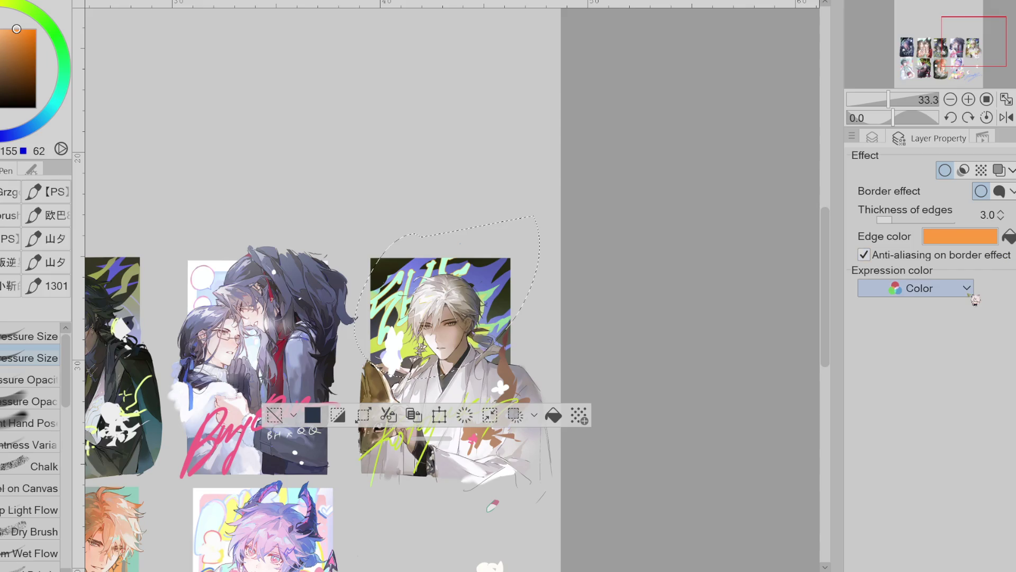
left_click(65, 96)
left_click(60, 27)
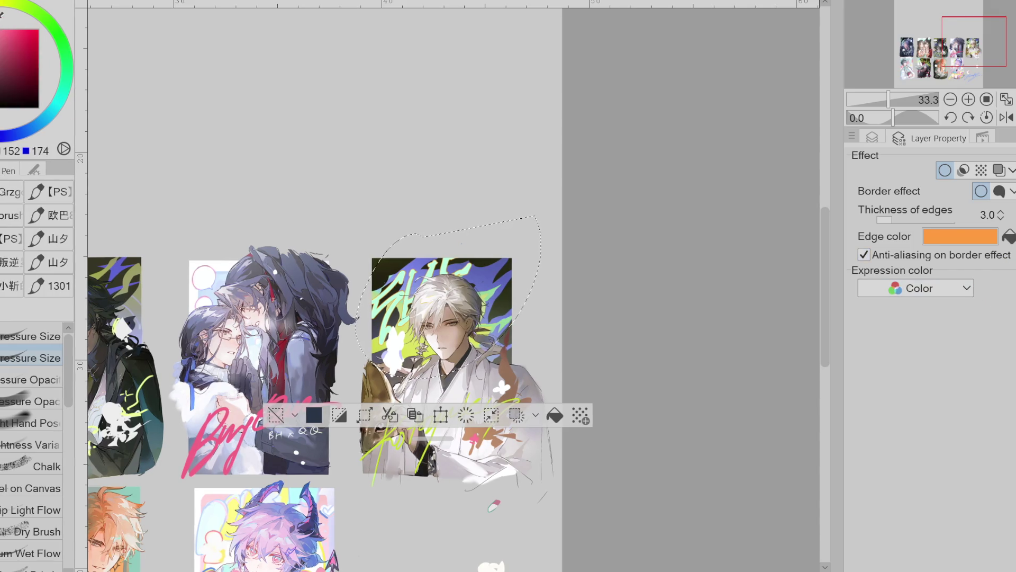
left_click(1009, 237)
left_click_drag(931, 222, 911, 224)
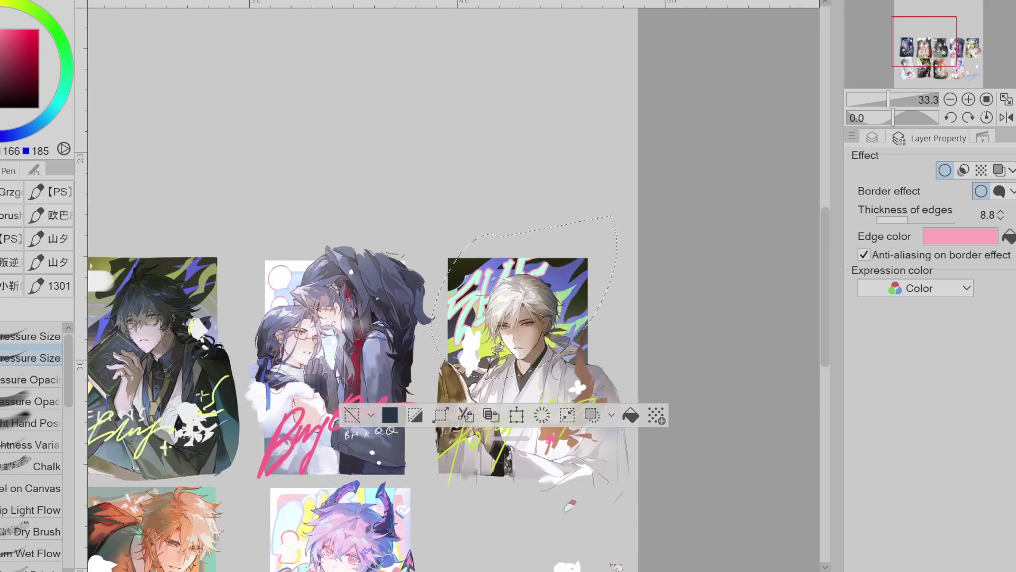
Zoom out to 33.3% to view more cards and clear the selection
scroll(521, 472, "up", 2)
scroll(523, 470, "up", 1)
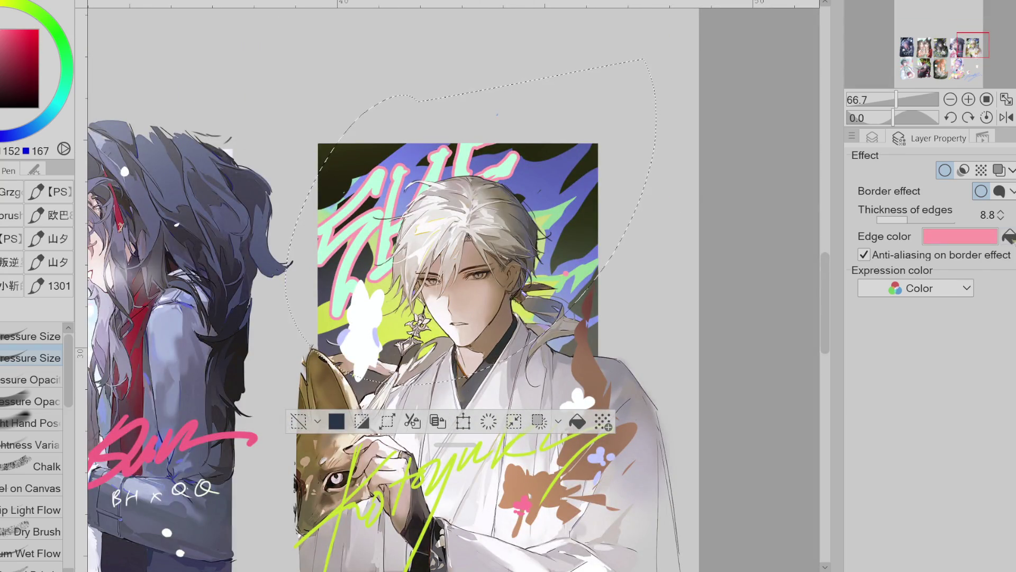
key("ctrl+minus")
left_click(873, 138)
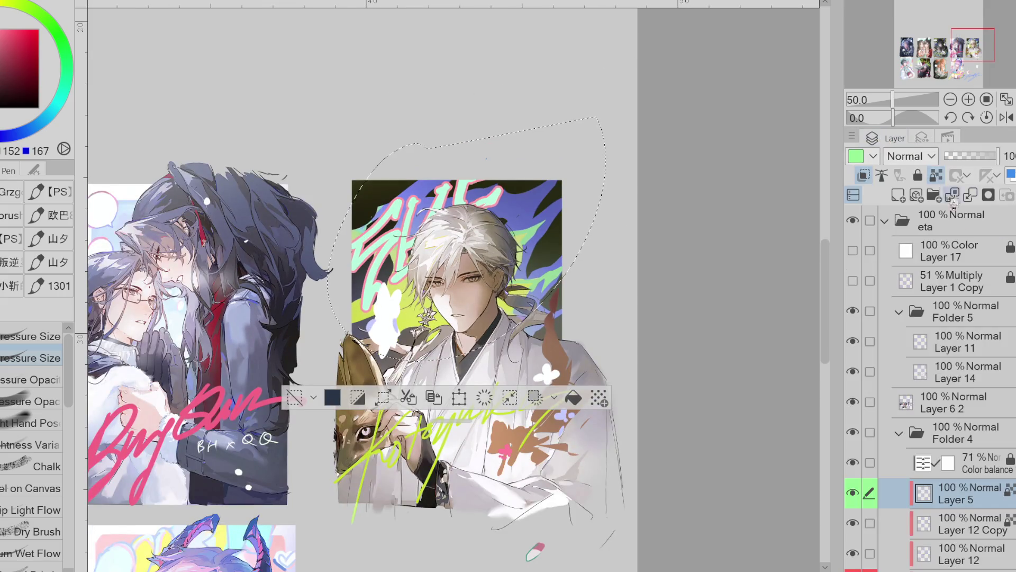
key("ctrl+minus")
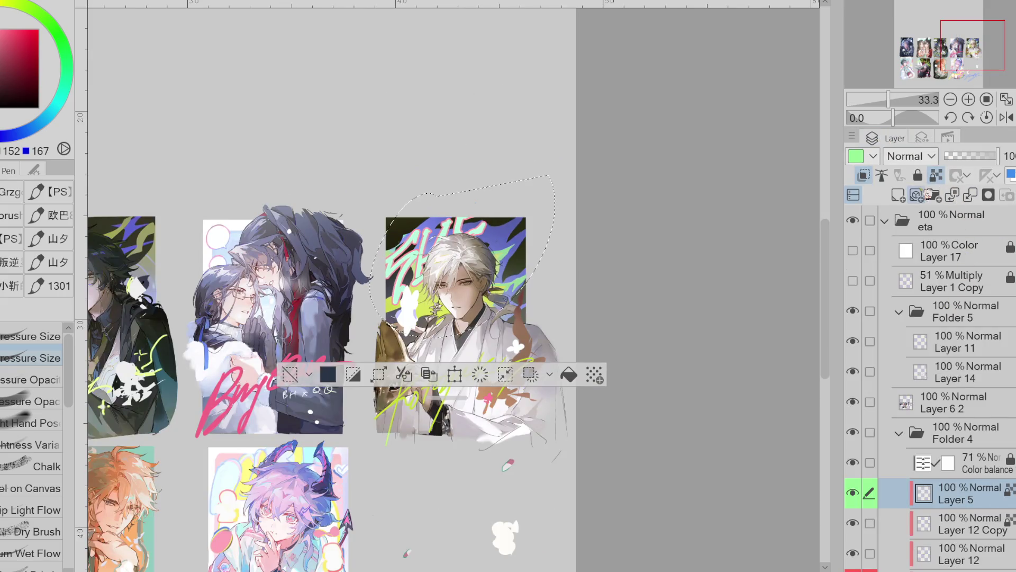
key("b")
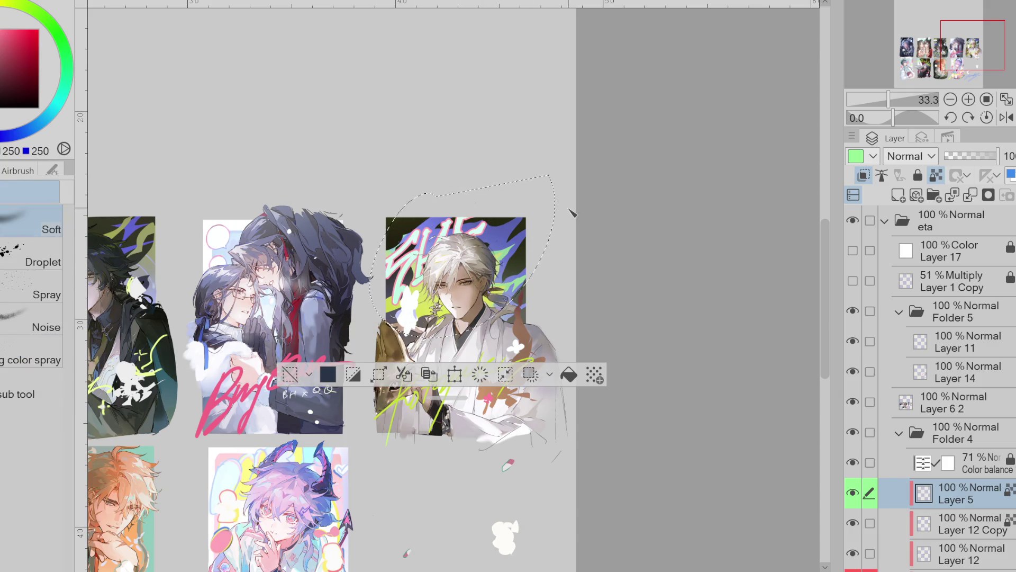
left_click(290, 374)
scroll(448, 317, "down", 1)
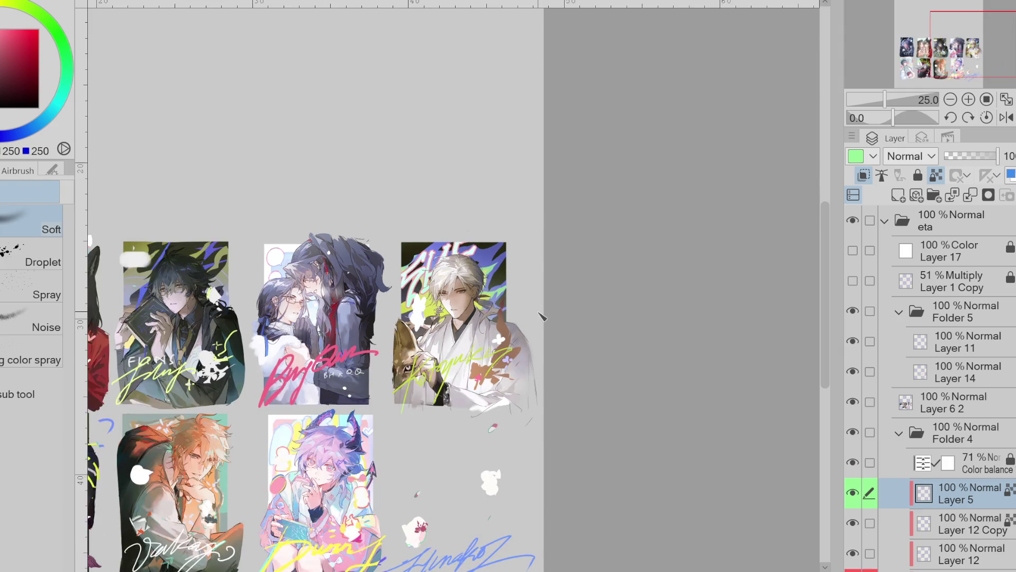
Try white and yellow-green edge colours, then settle on light salmon pink
left_click(922, 137)
left_click(1010, 236)
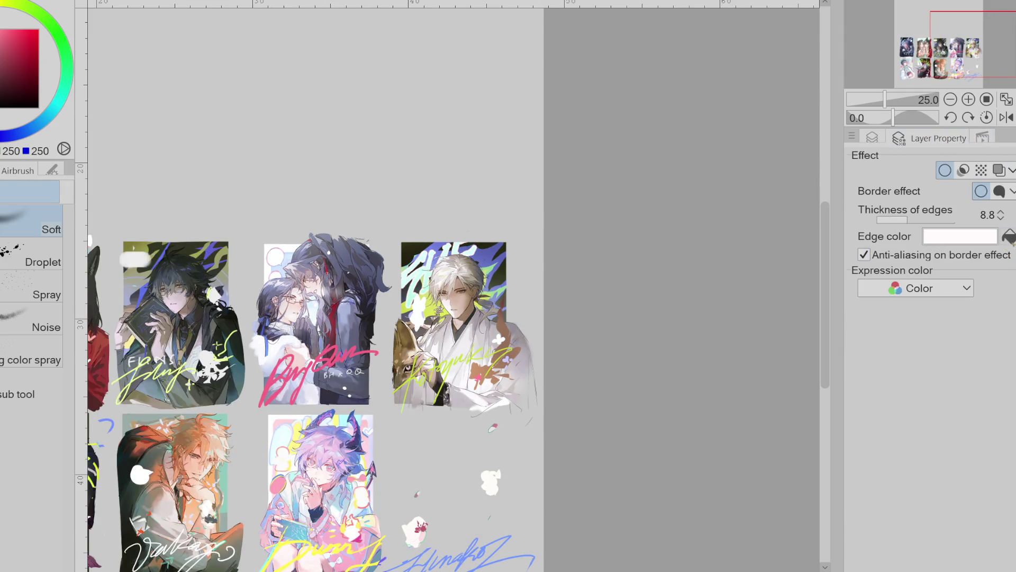
left_click_drag(481, 345, 474, 356)
left_click(1009, 238)
key("ctrl+z")
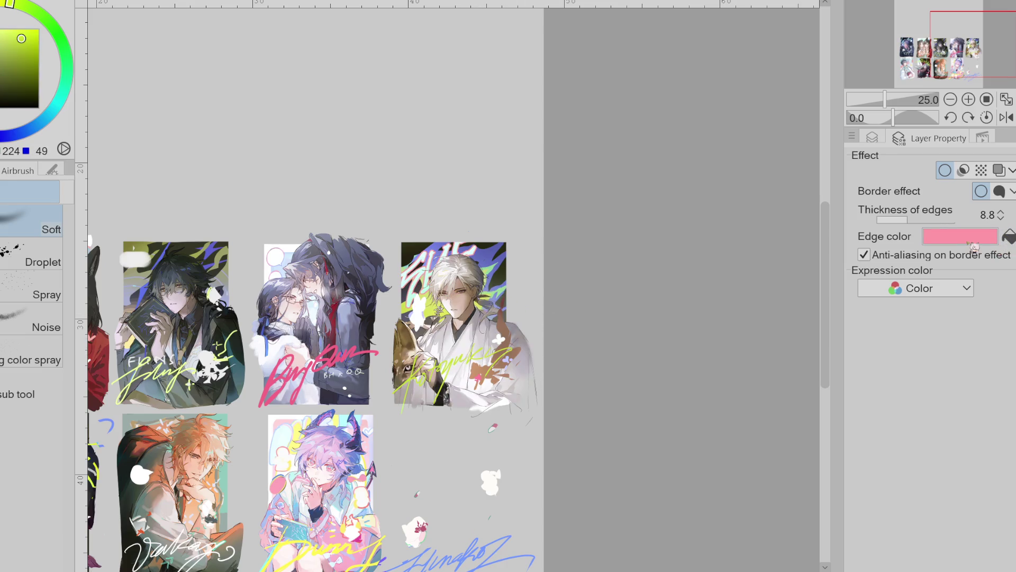
key("ctrl+z")
left_click(1010, 237)
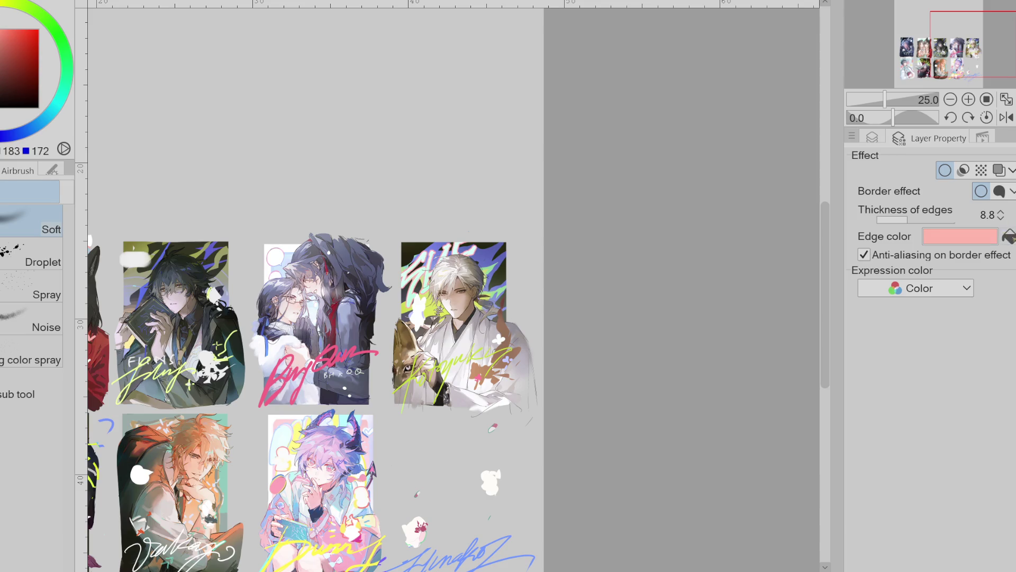
scroll(455, 286, "left", 10)
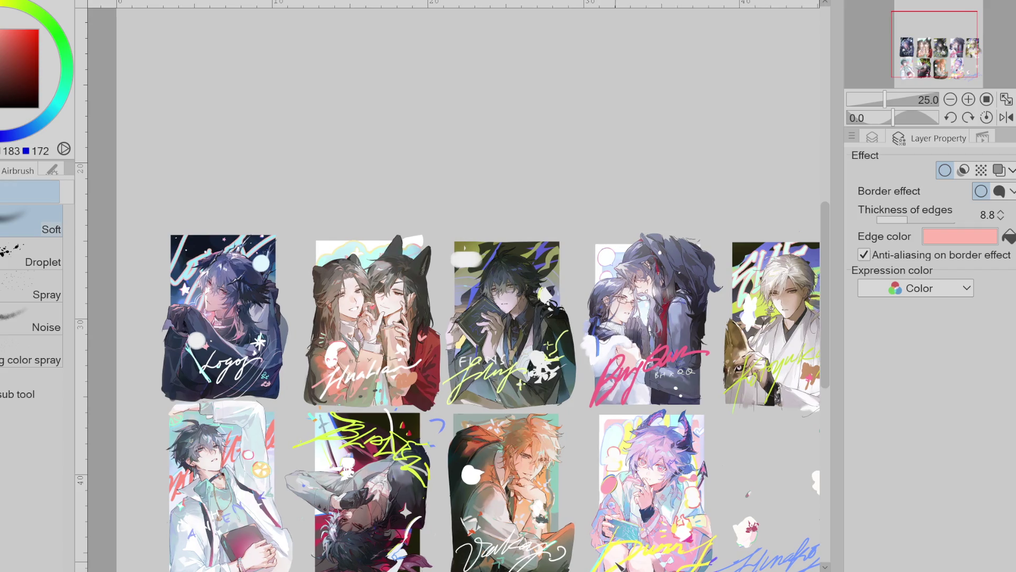
Lasso the top-left card's lettering and copy it onto a new layer
left_click(872, 137)
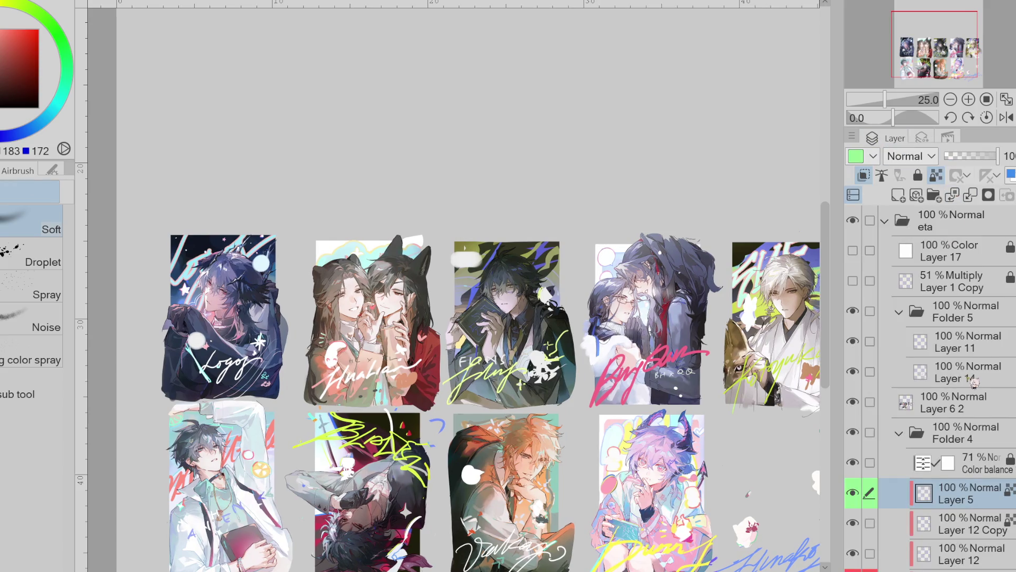
key("m")
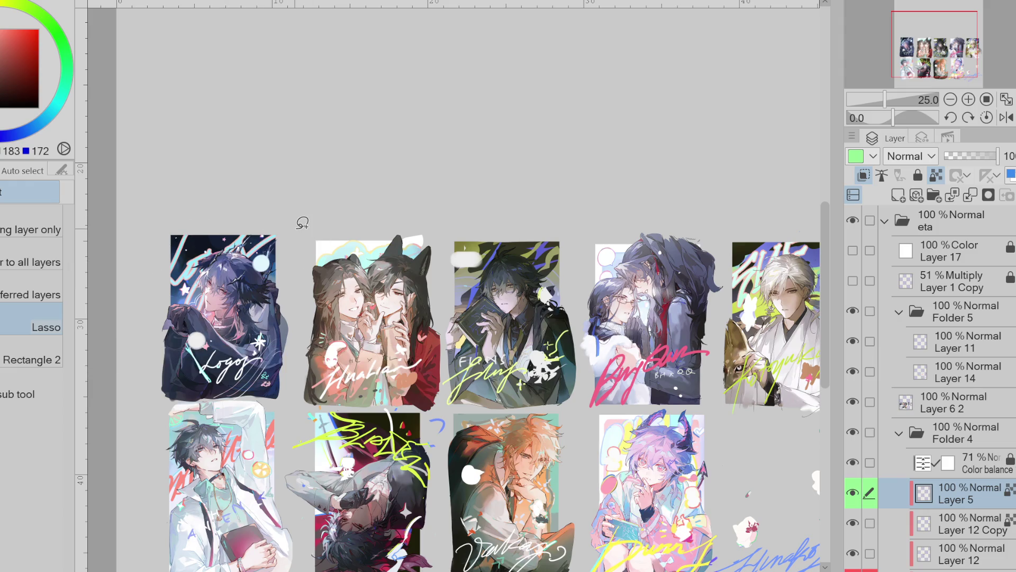
mouse_move(219, 185)
left_mouse_down()
mouse_move(268, 262)
mouse_move(360, 193)
left_mouse_up()
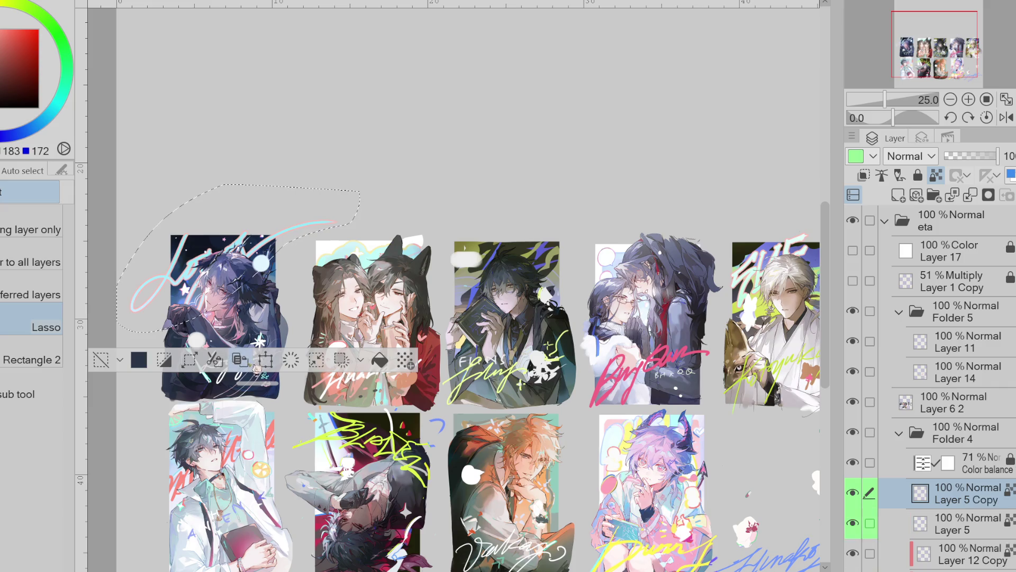
left_click(214, 361)
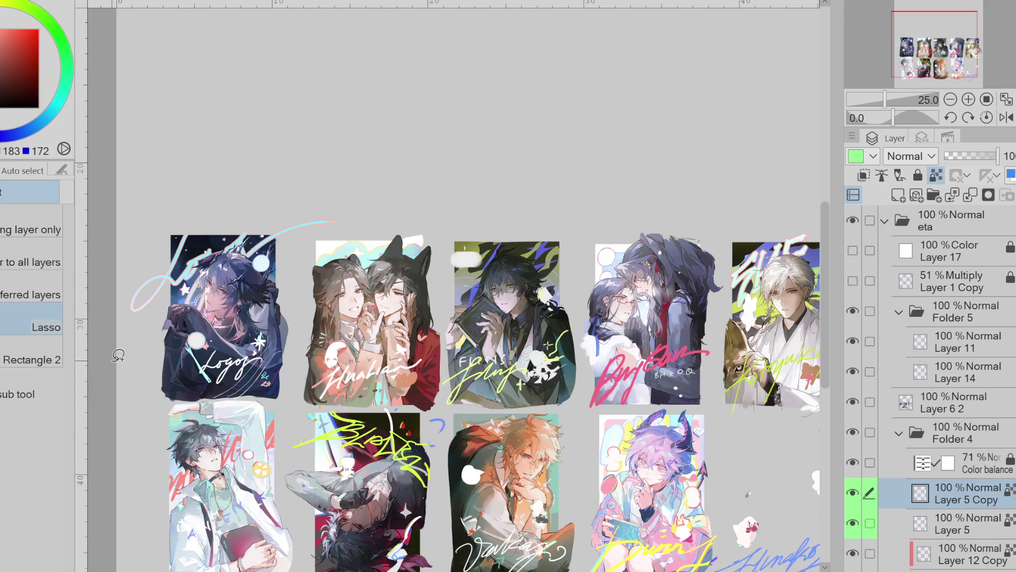
Try cyan, light pink, purple, blue, yellow and beige border outline colours on the copied lettering
left_click(922, 138)
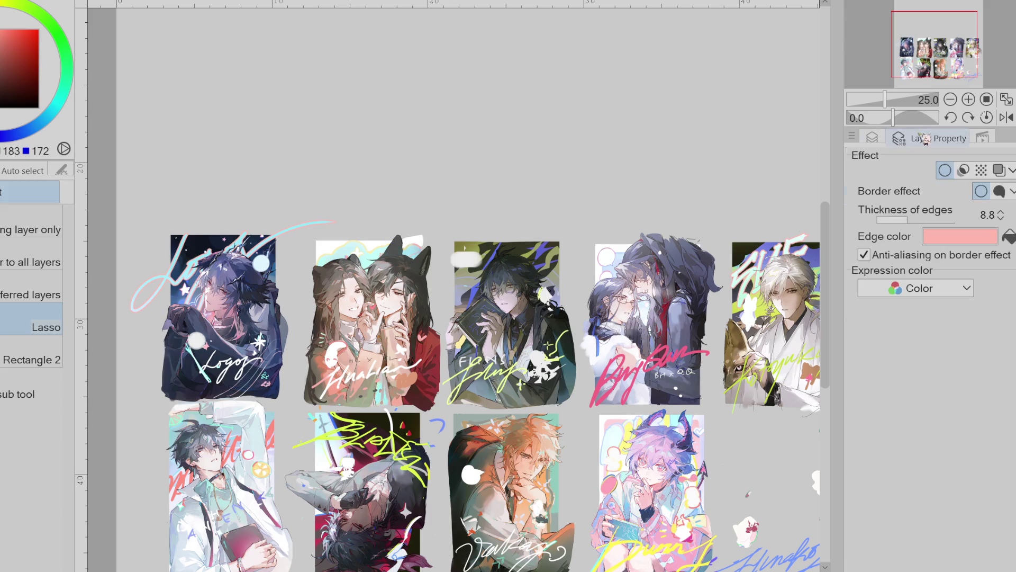
left_click_drag(51, 134, 56, 105)
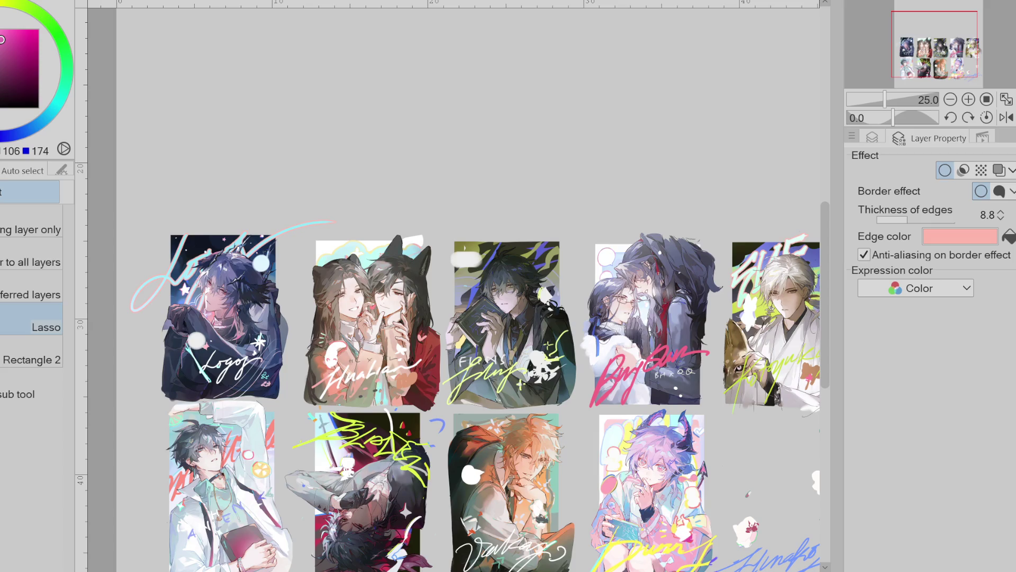
left_click(1011, 238)
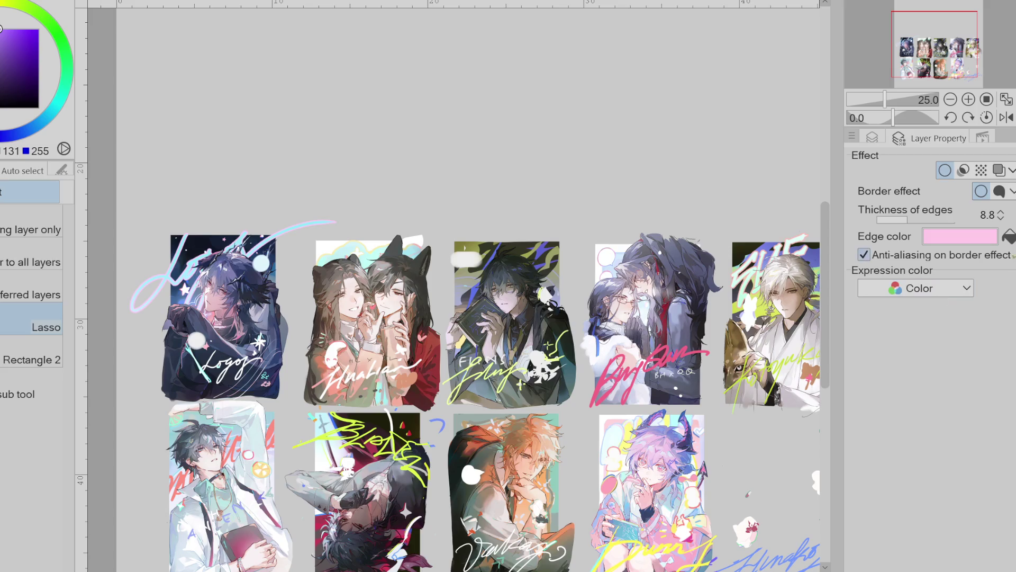
left_click(1011, 239)
left_click(23, 131)
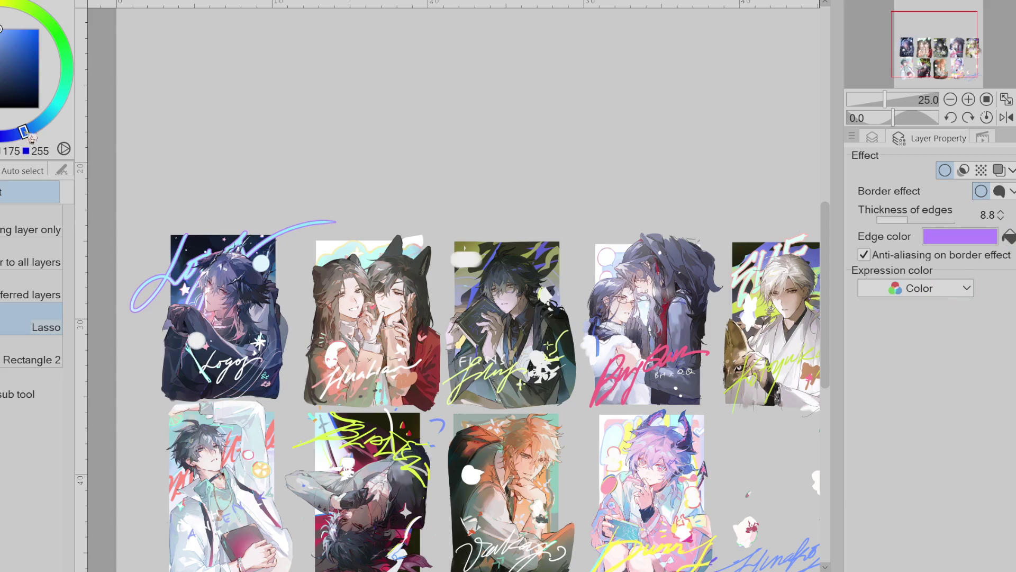
left_click(1009, 239)
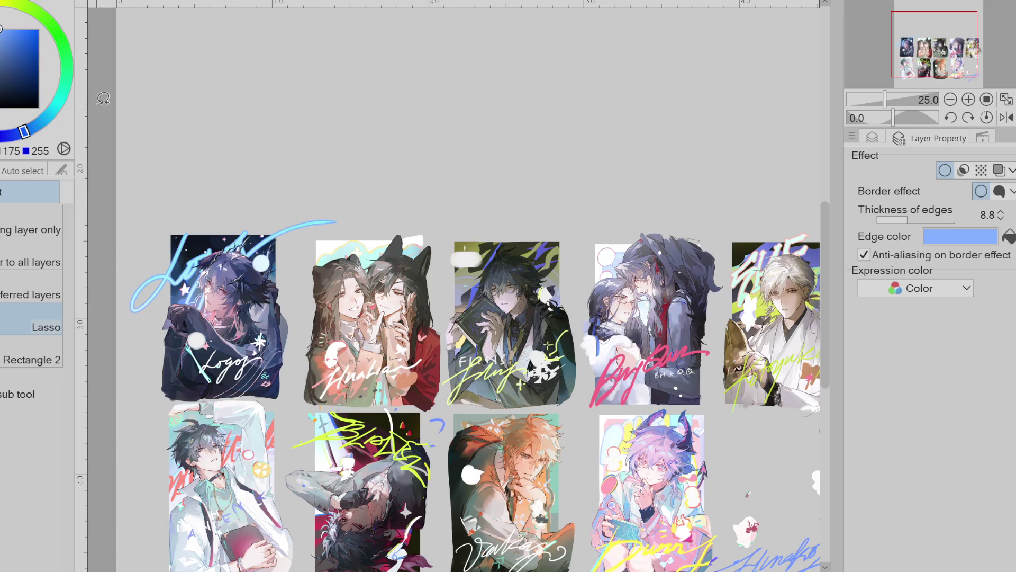
left_click(59, 100)
left_click(1010, 238)
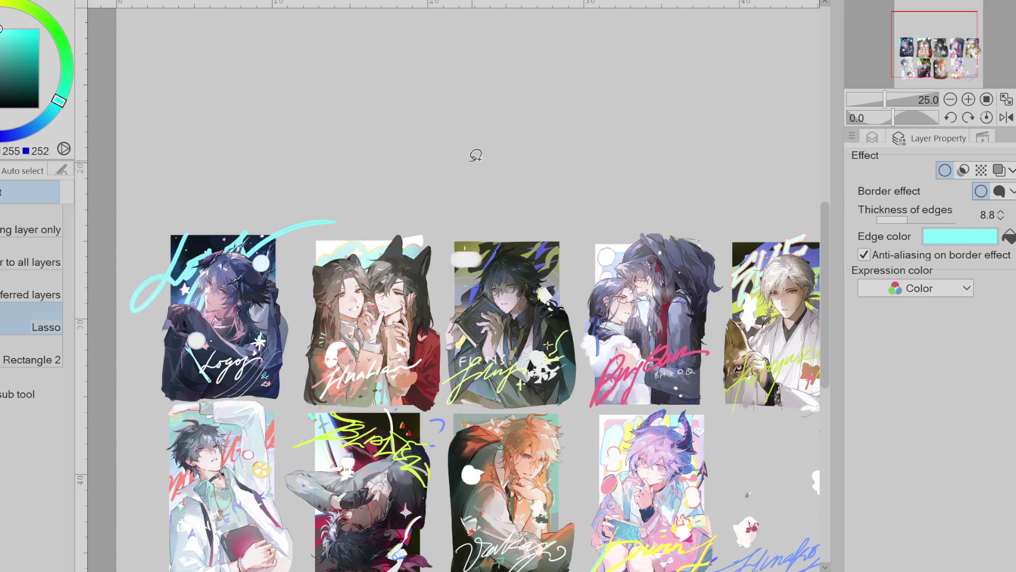
left_click(3, 4)
left_click(1010, 238)
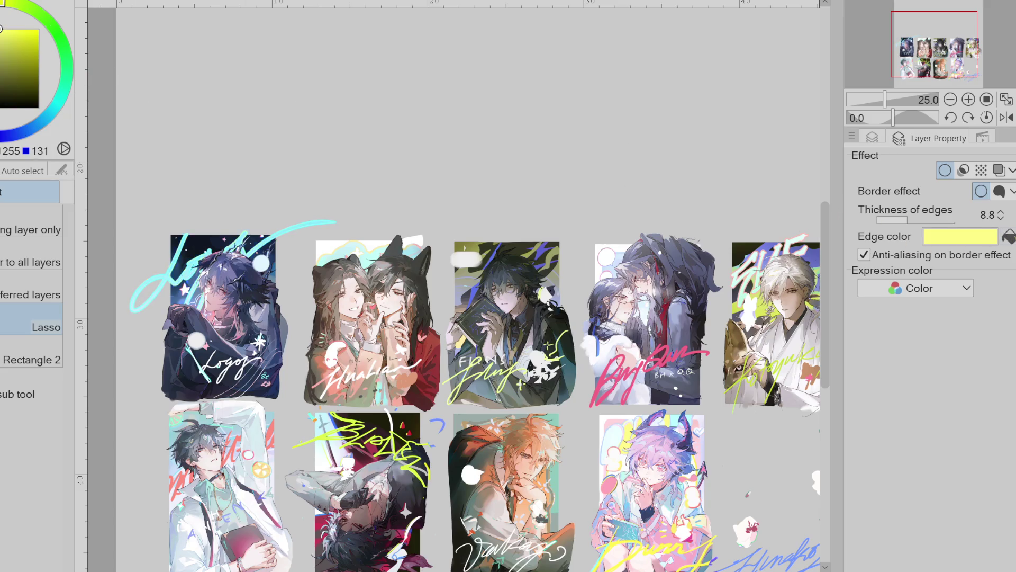
left_click_drag(2, 25, 0, 33)
left_click(1008, 236)
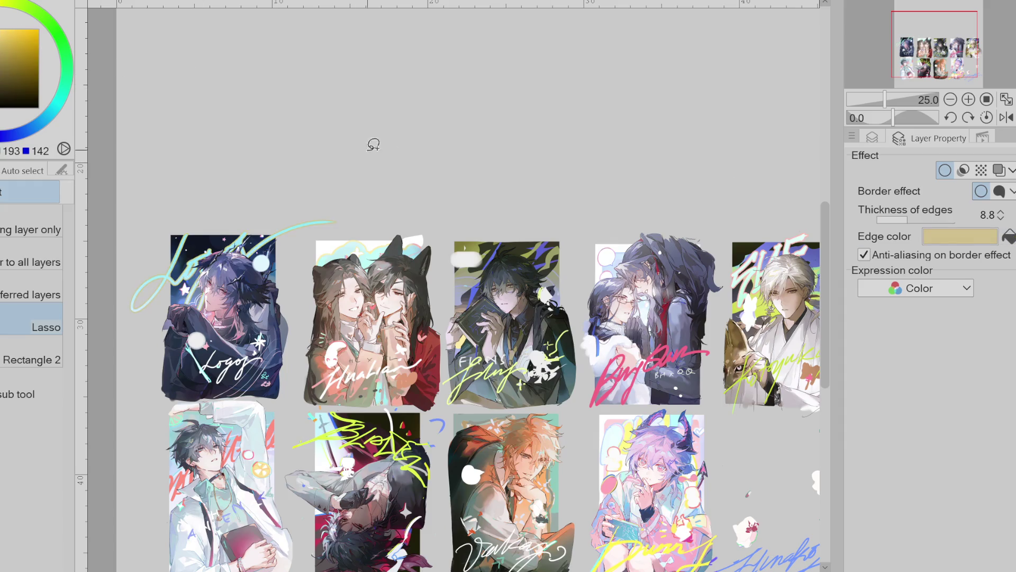
Thin the border outline, check it off and on, and make it pink
scroll(192, 252, "up", 3)
scroll(169, 268, "up", 1)
mouse_move(918, 221)
left_mouse_down()
mouse_move(896, 221)
mouse_move(905, 222)
left_mouse_up()
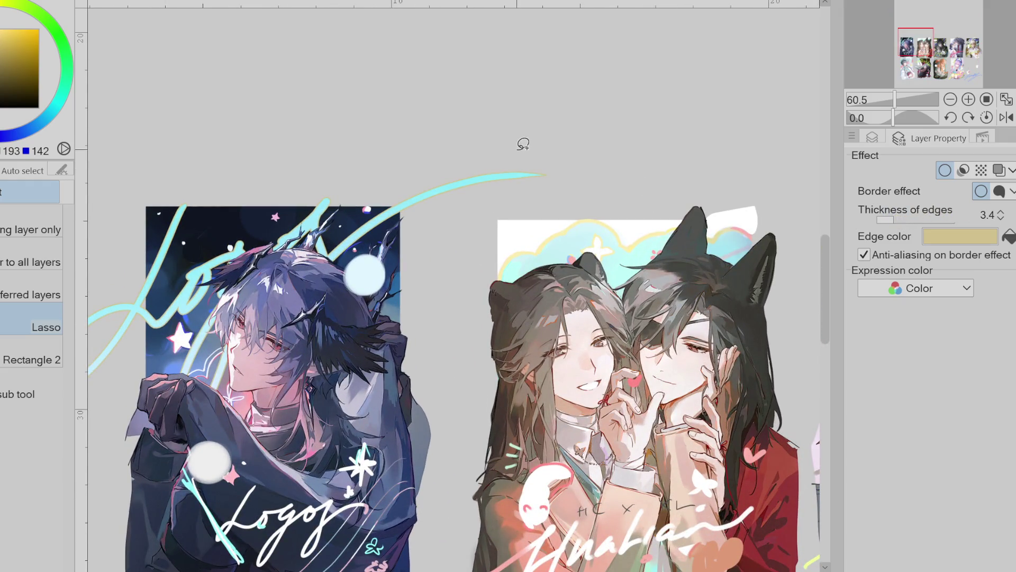
scroll(467, 127, "down", 2)
scroll(459, 138, "up", 1)
left_click(945, 170)
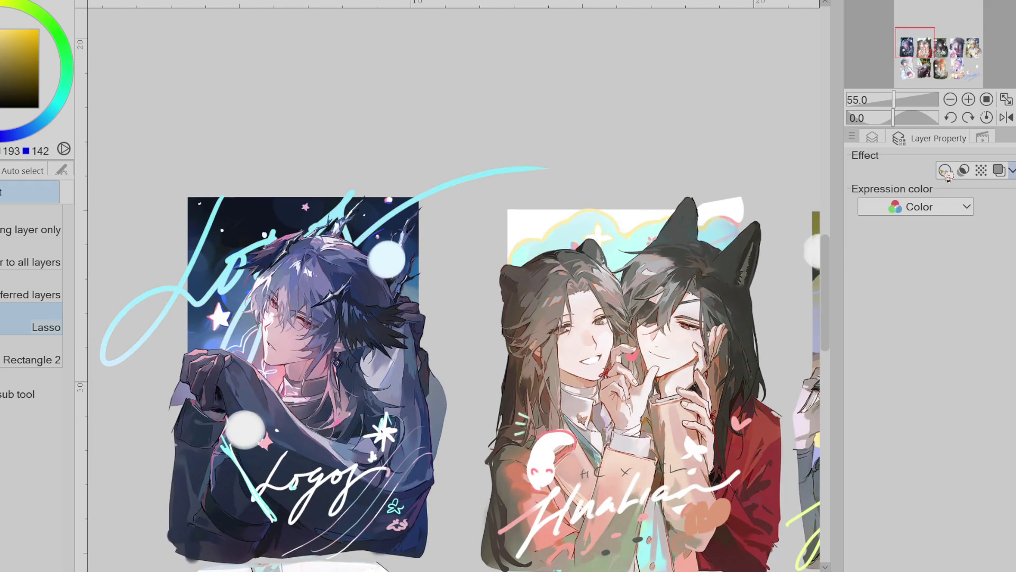
left_click(945, 170)
scroll(360, 126, "down", 1)
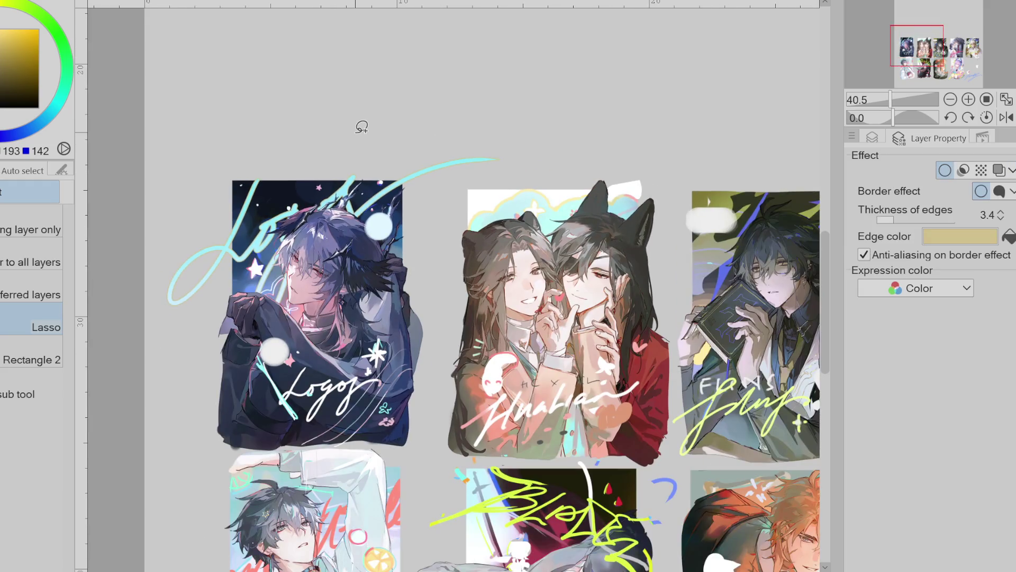
left_click(2, 35)
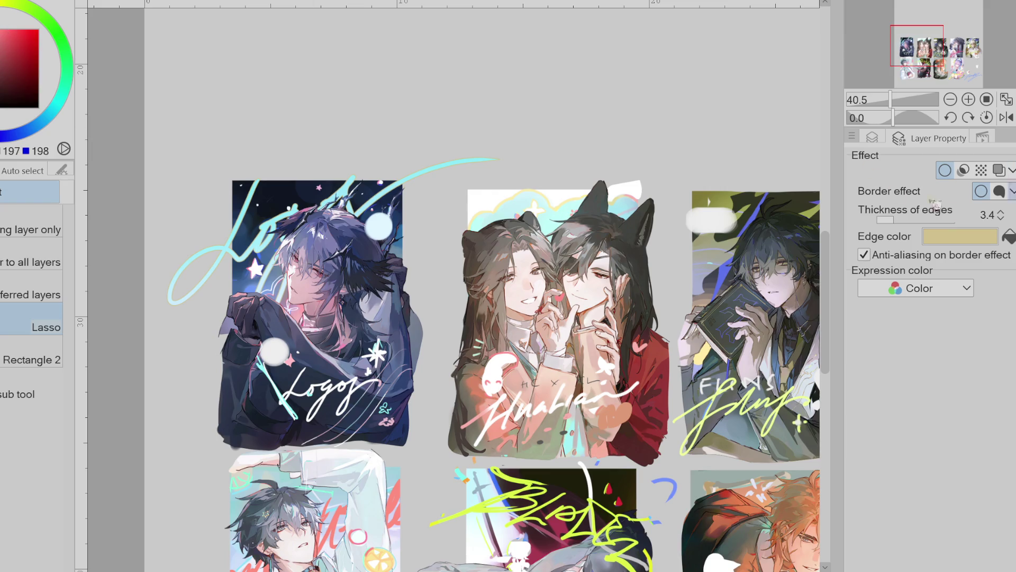
left_click(1009, 236)
Compare the lettering with and without its border outline, leaving the border switched off
scroll(291, 101, "down", 2)
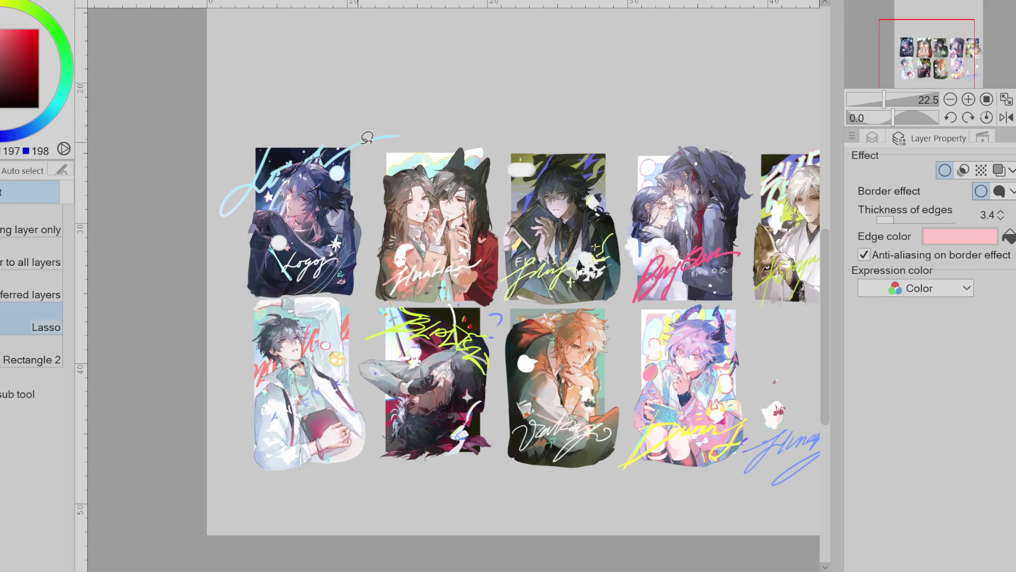
left_click(947, 171)
left_click(945, 170)
left_click(945, 171)
left_click(945, 170)
scroll(307, 104, "down", 1)
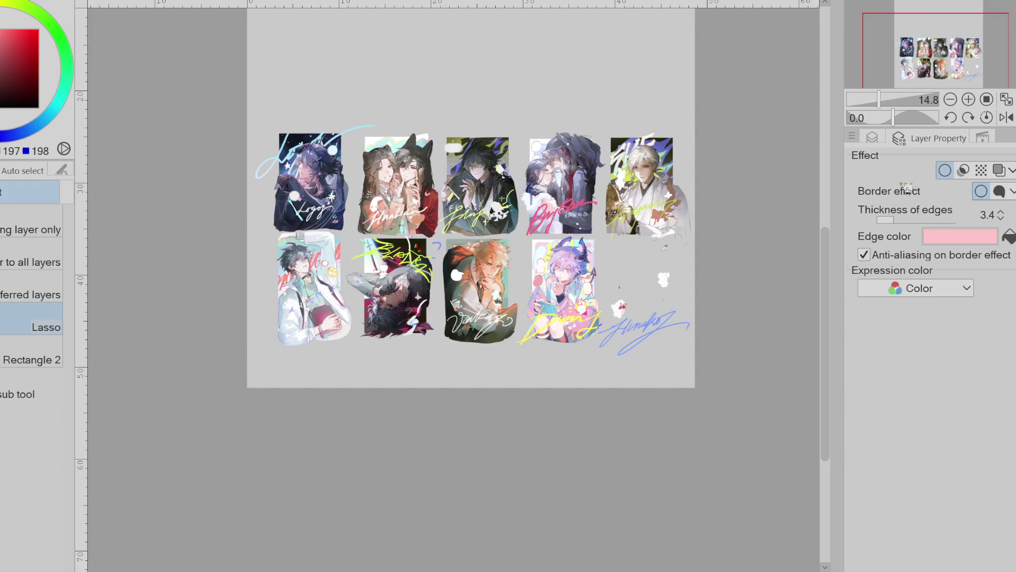
left_click(948, 171)
left_click(947, 171)
left_click(953, 173)
left_click(953, 173)
left_click(953, 173)
left_click(953, 173)
left_click(953, 173)
left_click(953, 174)
left_click(953, 173)
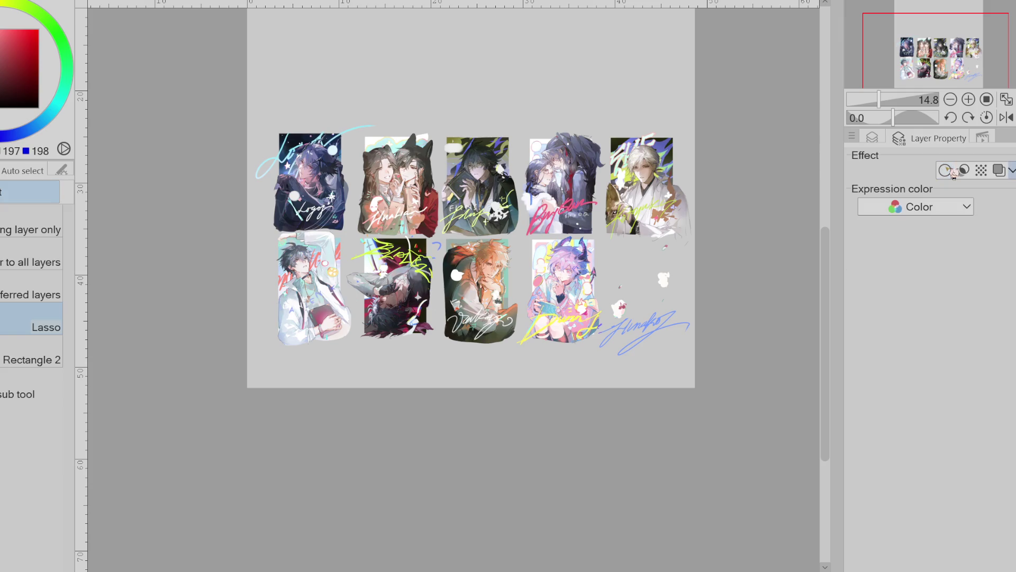
left_click(872, 138)
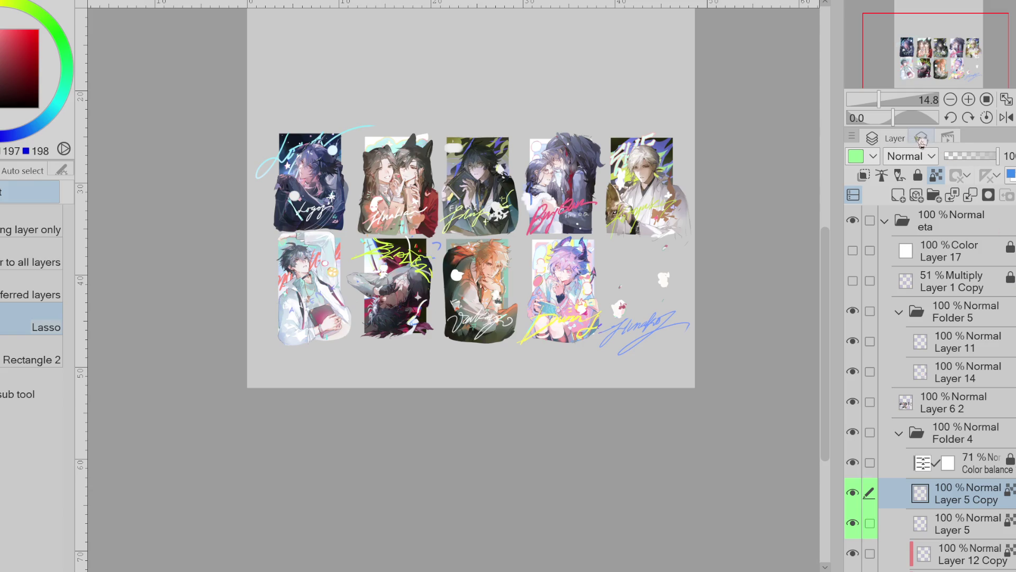
Zoom into the canvas and hide the signature lettering folder
left_click(922, 138)
left_click(885, 137)
scroll(695, 96, "up", 1)
scroll(695, 95, "up", 4)
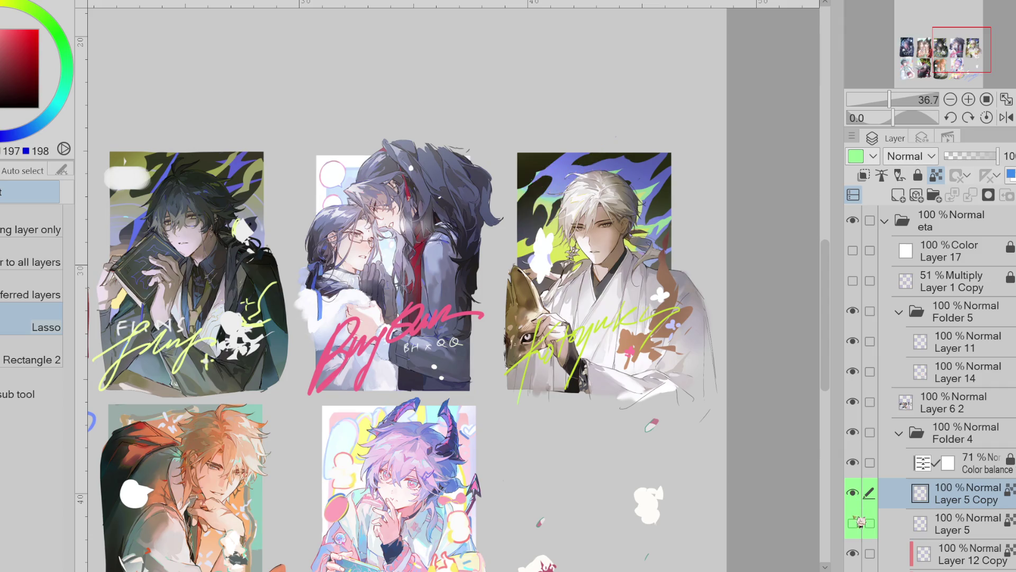
scroll(582, 164, "down", 2)
scroll(583, 164, "up", 1)
scroll(583, 164, "down", 2)
scroll(582, 164, "up", 2)
left_click(853, 311)
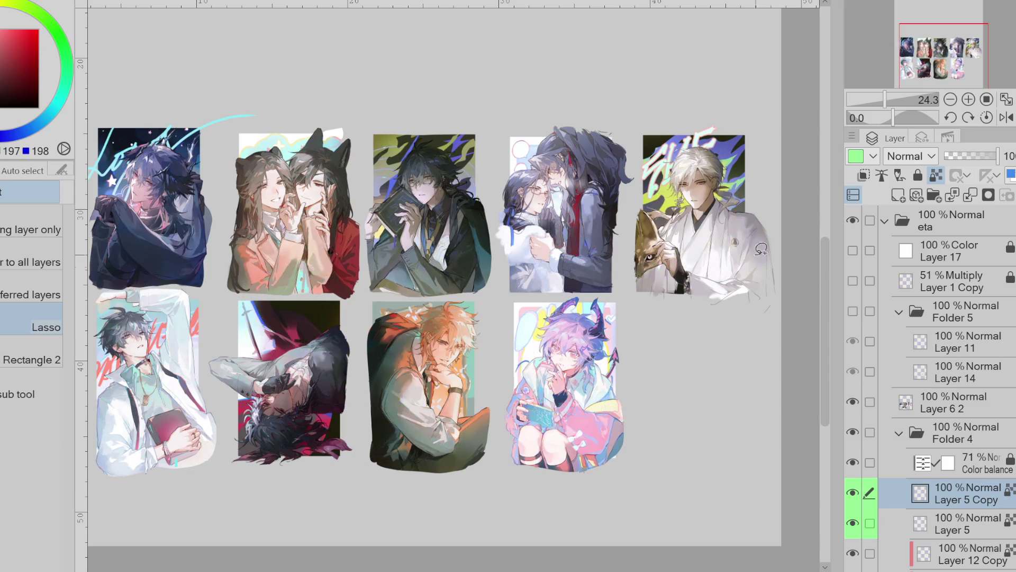
Toggle the pastel background layer on and off to compare the artwork
scroll(699, 426, "down", 3)
scroll(698, 426, "up", 2)
scroll(741, 450, "up", 3)
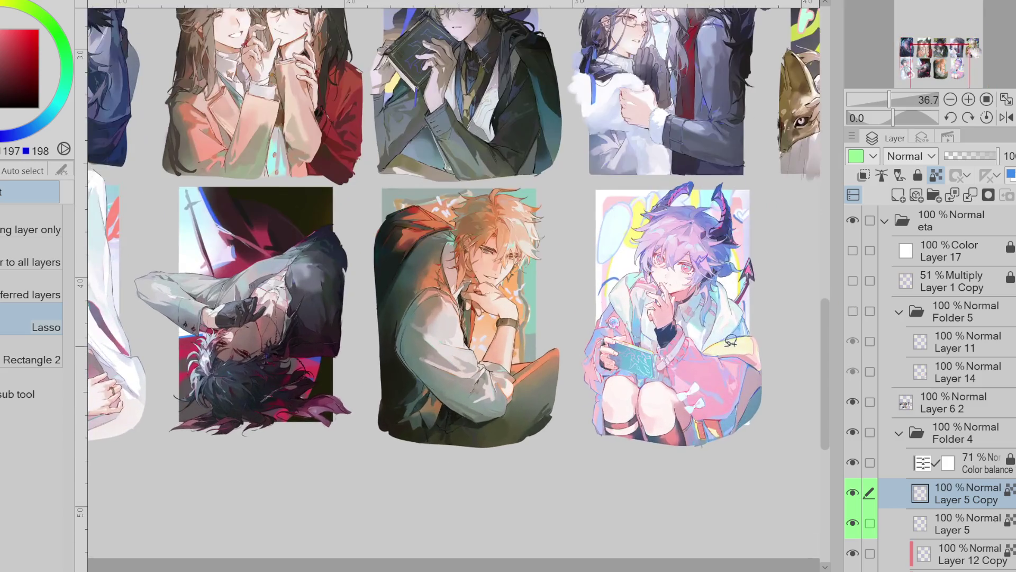
scroll(332, 228, "down", 2)
scroll(707, 257, "up", 2)
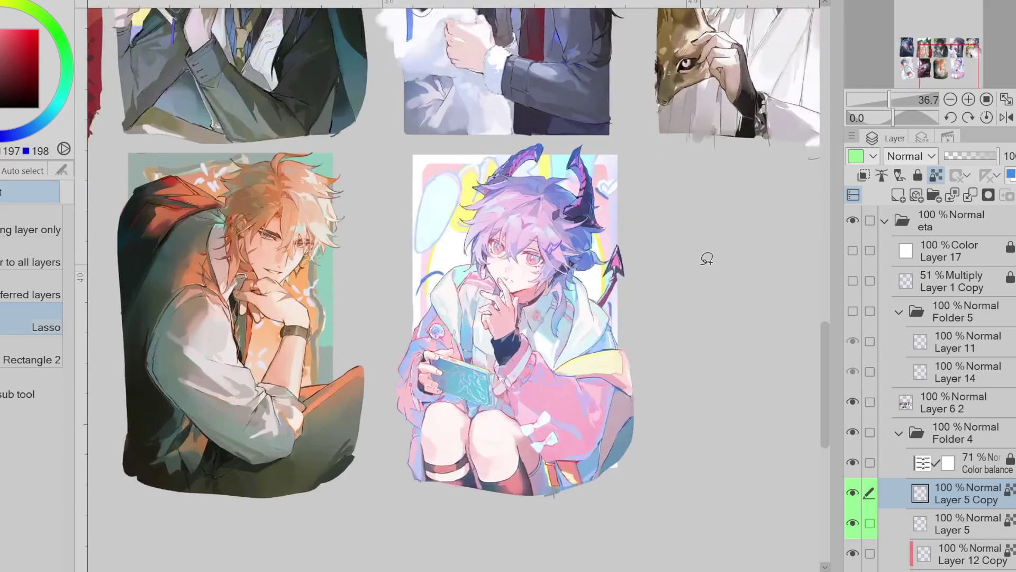
scroll(869, 406, "down", 4)
left_click(866, 408)
left_click(866, 408)
left_click(865, 409)
left_click(864, 410)
left_click(865, 411)
left_click(864, 410)
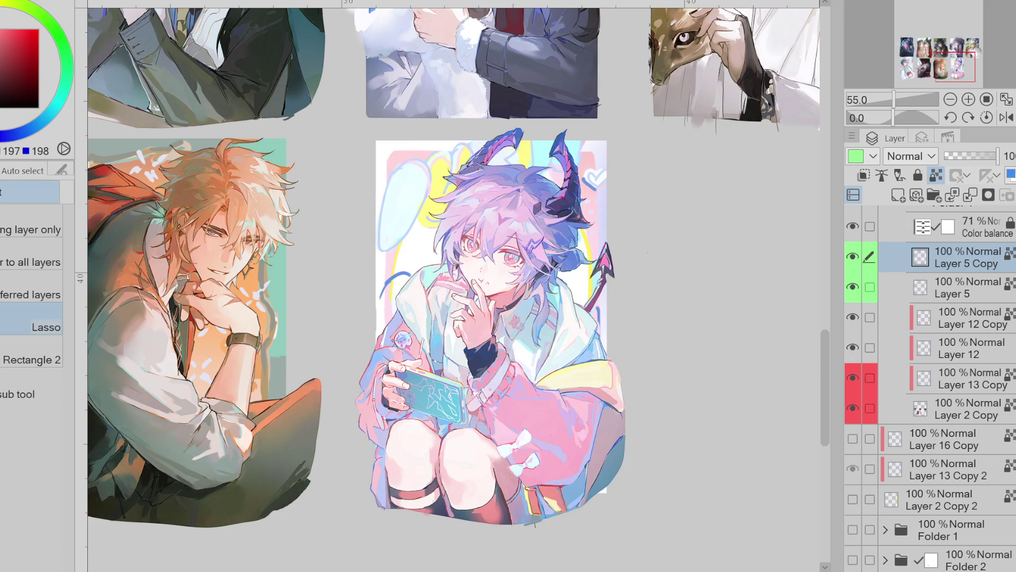
Hide Layer 12 Copy and check the pastel background and signature doodles, keeping the signatures hidden
left_click(853, 318)
scroll(446, 218, "up", 2)
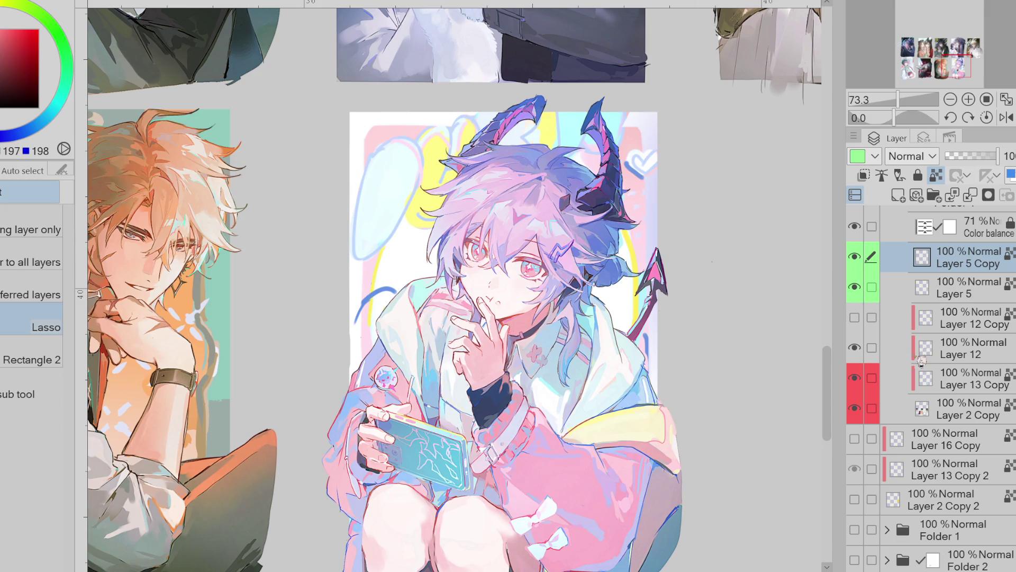
left_click(855, 408)
left_click(855, 408)
scroll(871, 305, "up", 6)
left_click(855, 259)
left_click(855, 260)
left_click(855, 259)
left_click(856, 259)
scroll(868, 519, "down", 1)
Compare the white backing Layer 13 Copy on and off, then select it for painting
left_click(857, 534)
left_click(855, 535)
left_click(856, 535)
left_click(856, 535)
left_click(933, 535)
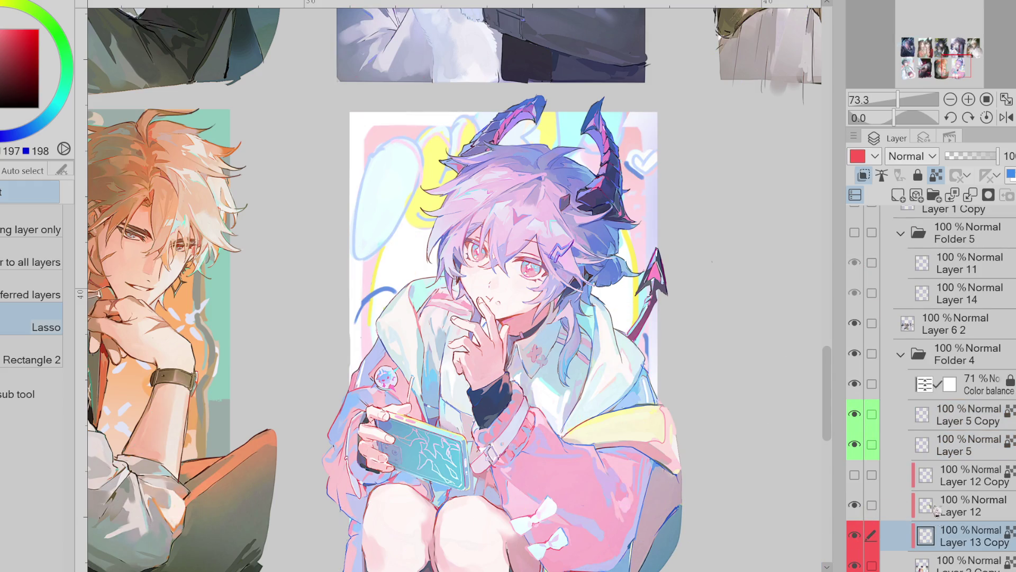
Paint white over the card's top-right corner and down its right edge, then hide Layer 12
scroll(558, 141, "up", 1)
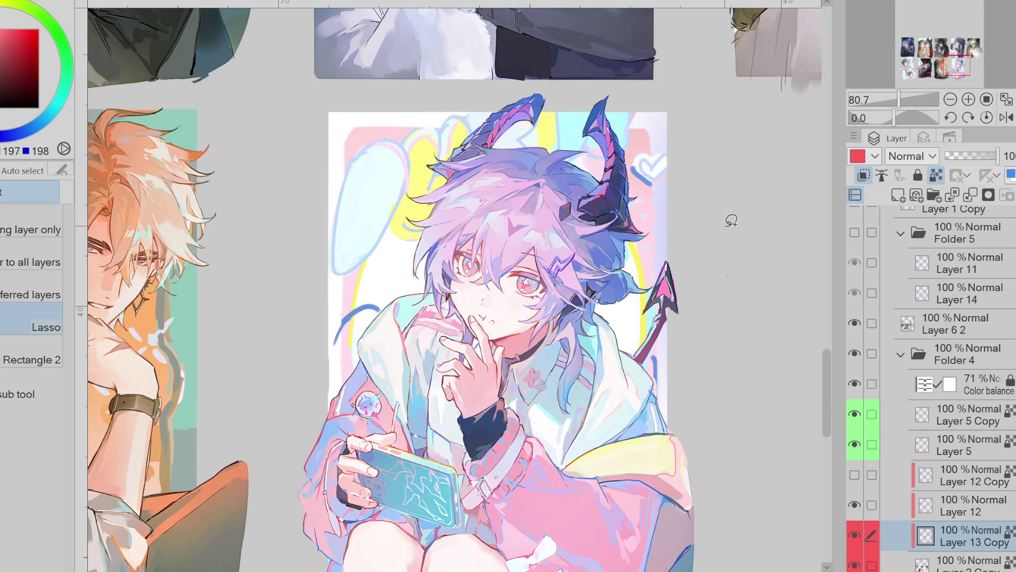
key("x")
key("p")
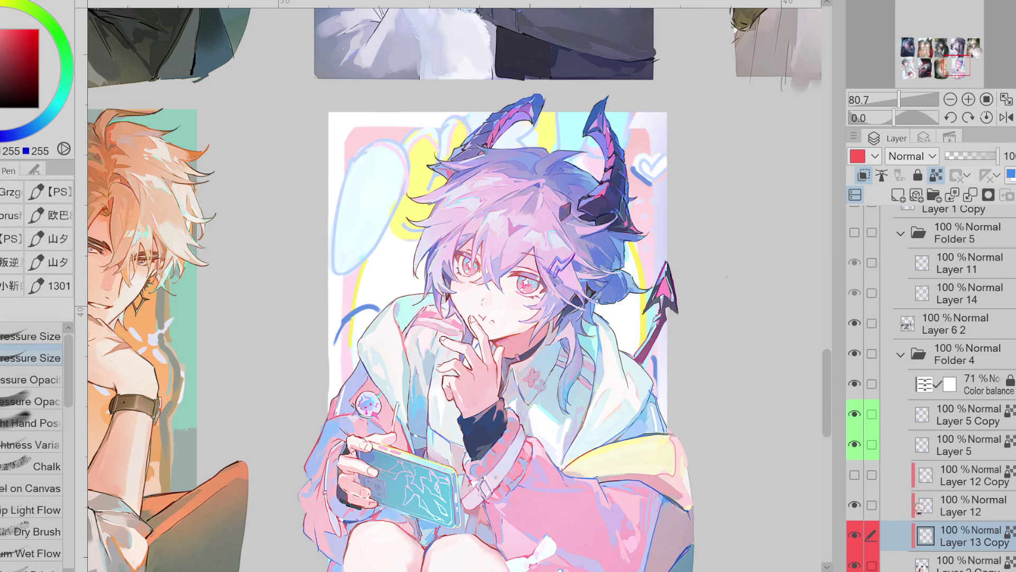
left_click_drag(651, 126, 661, 152)
left_click_drag(666, 198, 670, 463)
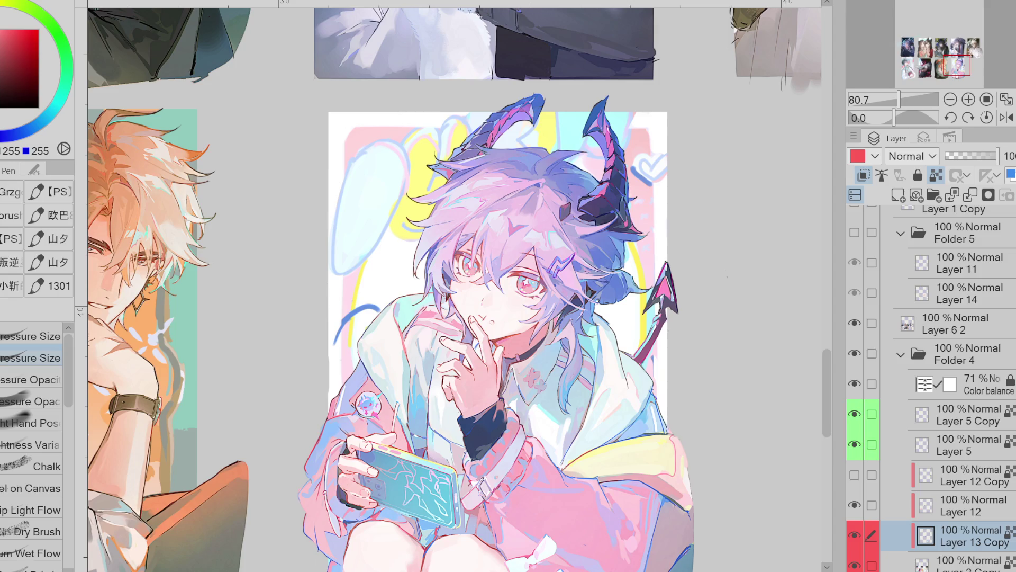
scroll(377, 47, "down", 2)
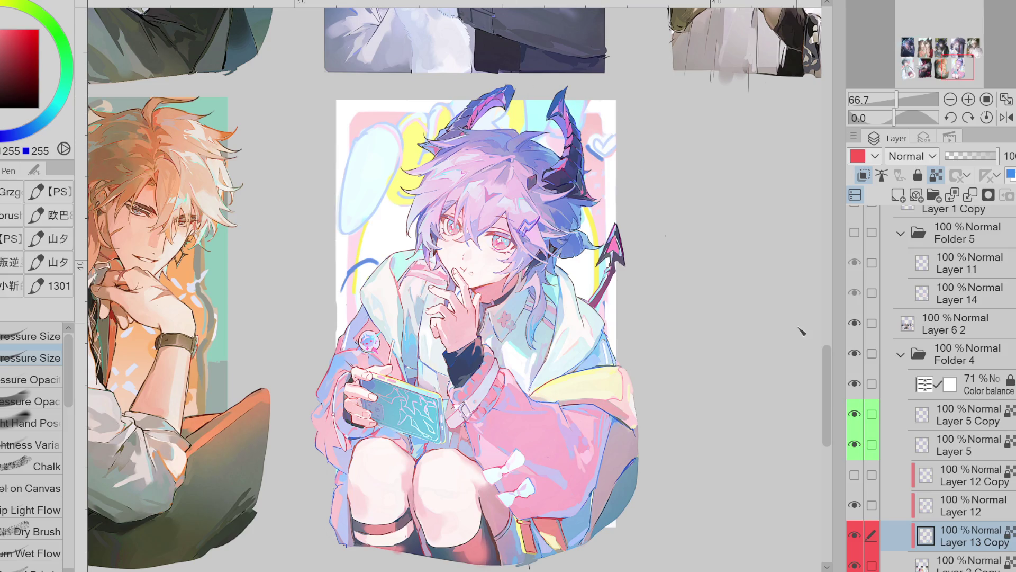
left_click(855, 504)
Compare Layer 5 and Layer 5 Copy, merge the copy down into Layer 5, and hide it
left_click(858, 448)
left_click(858, 419)
left_click(855, 414)
left_click(855, 444)
left_click(939, 421)
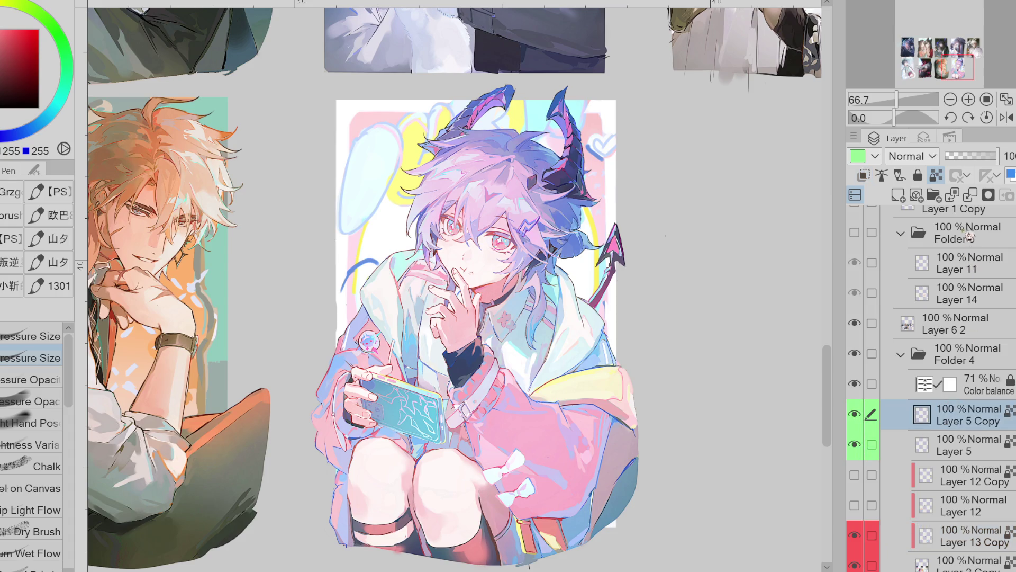
left_click(971, 198)
left_click(855, 414)
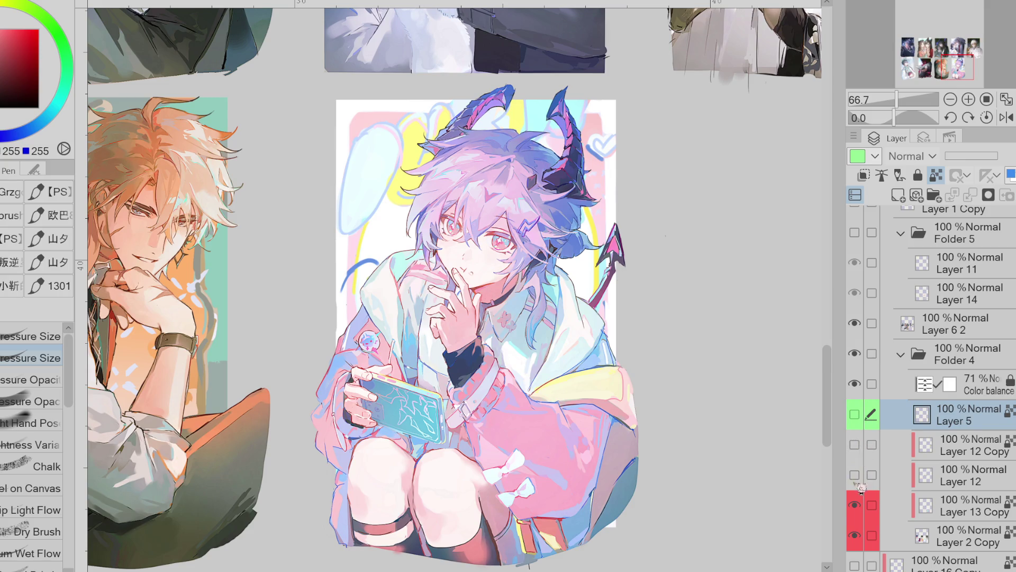
Compare backgrounds with white backing Layer 13 Copy on and off, select it, and hide Layer 2 Copy
left_click(858, 506)
left_click(860, 507)
left_click(860, 507)
left_click(859, 508)
left_click(859, 507)
left_click(860, 507)
left_click(860, 507)
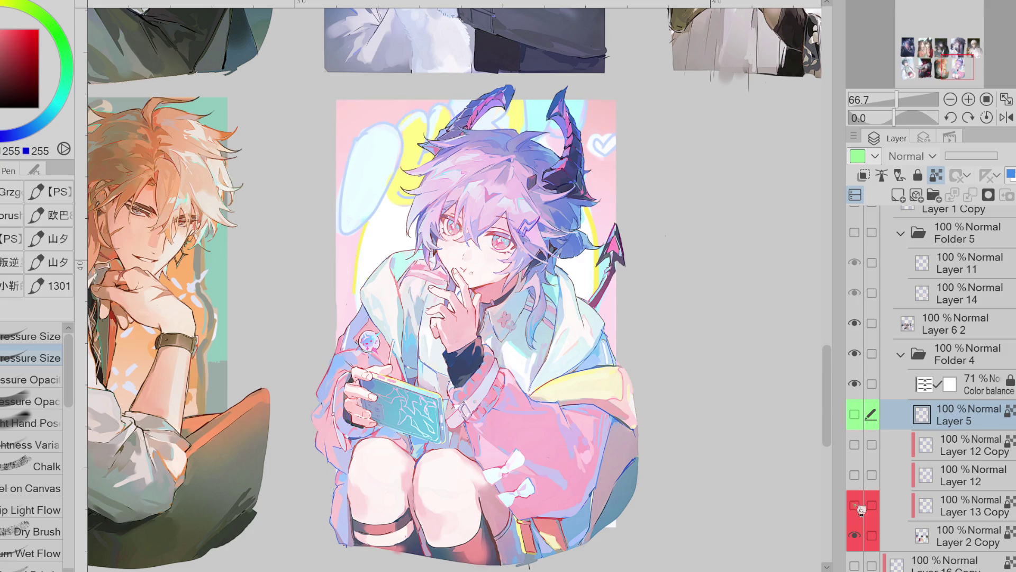
left_click(861, 505)
left_click(861, 505)
left_click(863, 507)
left_click(863, 507)
left_click(863, 507)
left_click(948, 506)
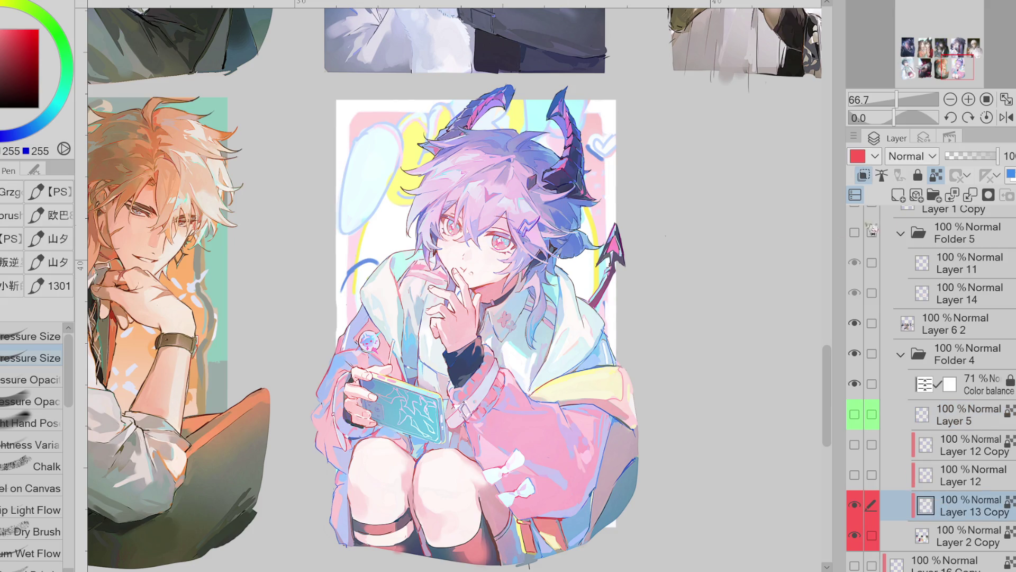
left_click(866, 535)
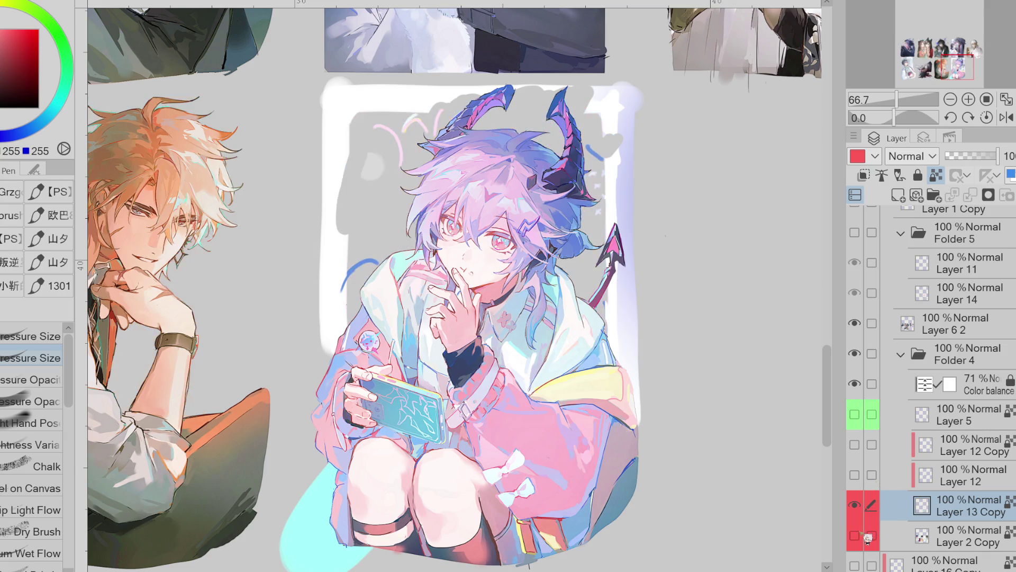
Cut the area around the character's head onto a new layer placed below Layer 13 Copy
key("m")
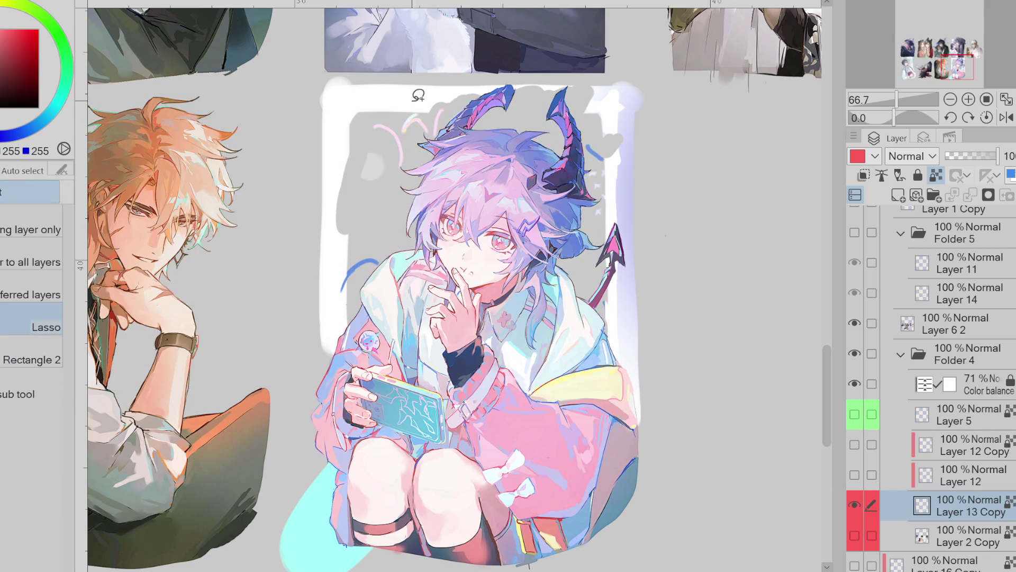
mouse_move(427, 110)
left_mouse_down()
mouse_move(390, 107)
mouse_move(353, 178)
mouse_move(577, 233)
mouse_move(609, 210)
mouse_move(610, 173)
mouse_move(492, 167)
left_mouse_up()
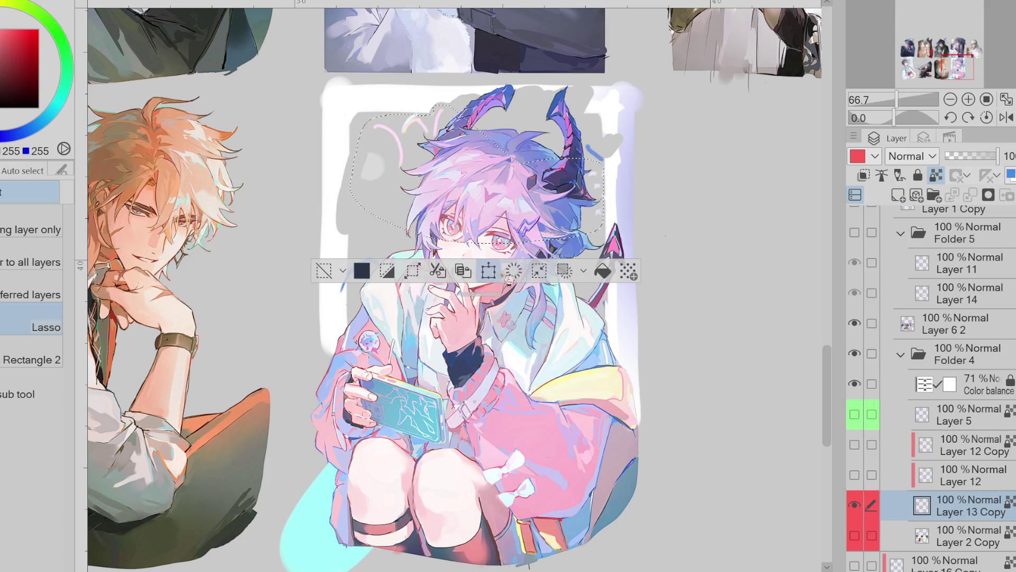
left_click(437, 270)
left_click_drag(967, 504, 972, 542)
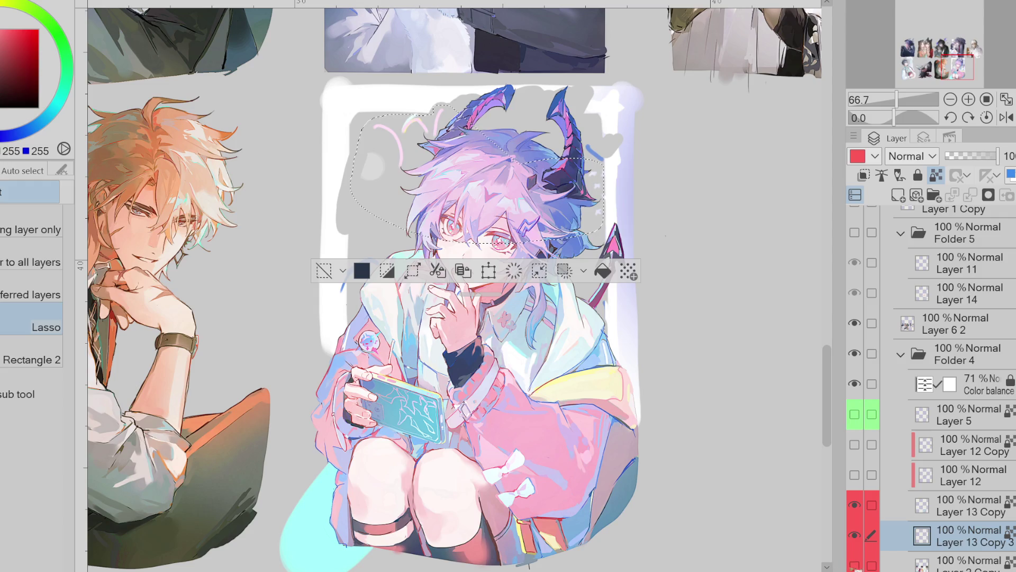
Merge the cut-out piece down, show Layer 2 Copy, hide Layer 13 Copy, and clear the selection
left_click(855, 565)
key("ctrl+e")
left_click(854, 505)
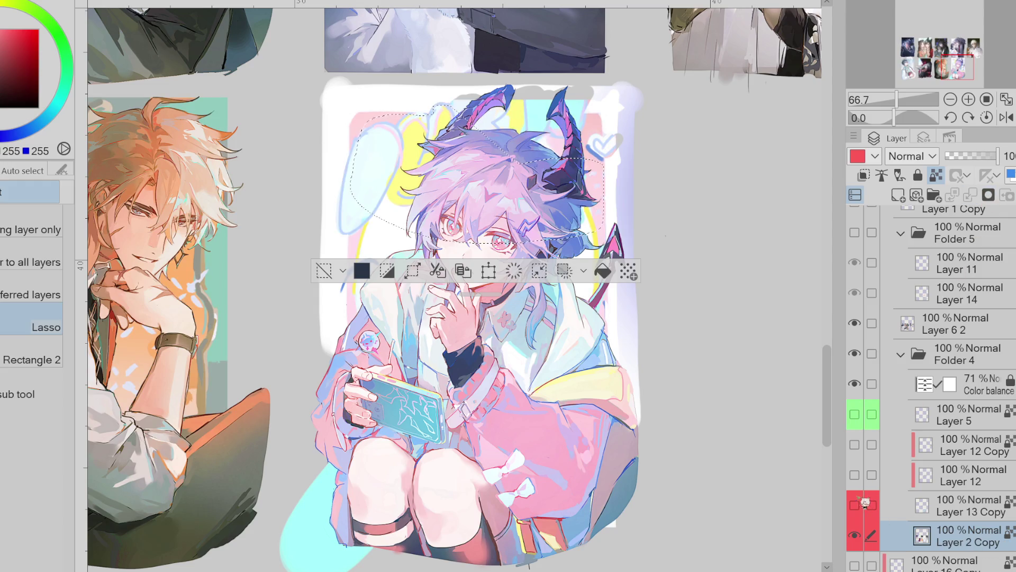
left_click(324, 270)
scroll(542, 109, "up", 1)
scroll(542, 108, "up", 1)
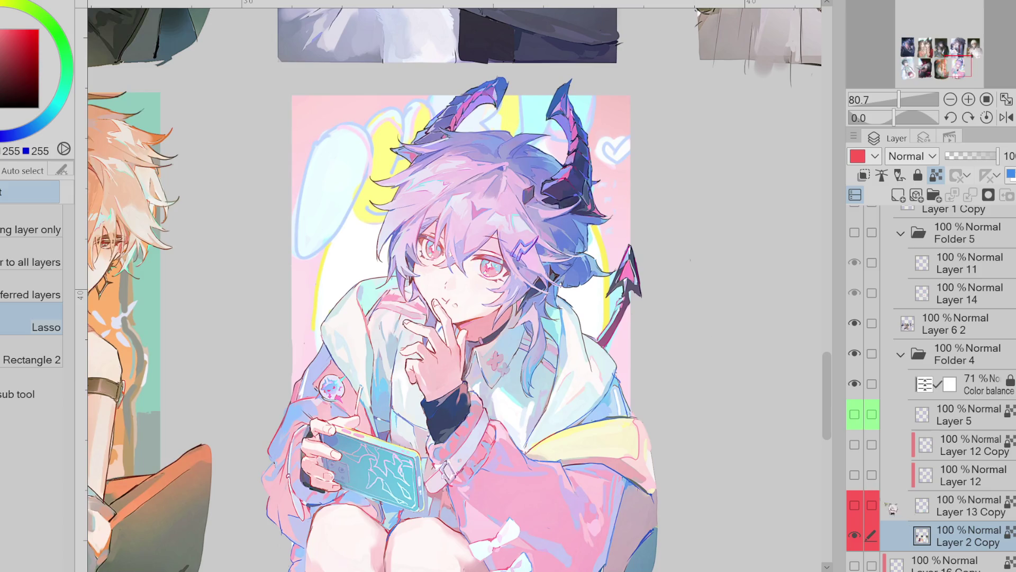
scroll(606, 113, "up", 1)
key("g")
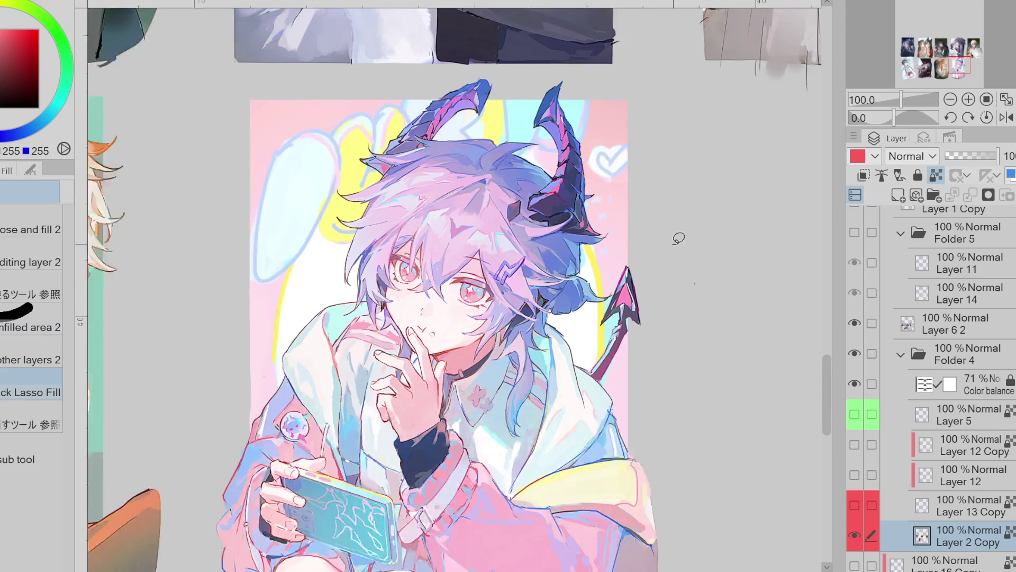
scroll(675, 233, "down", 2)
scroll(880, 372, "up", 3)
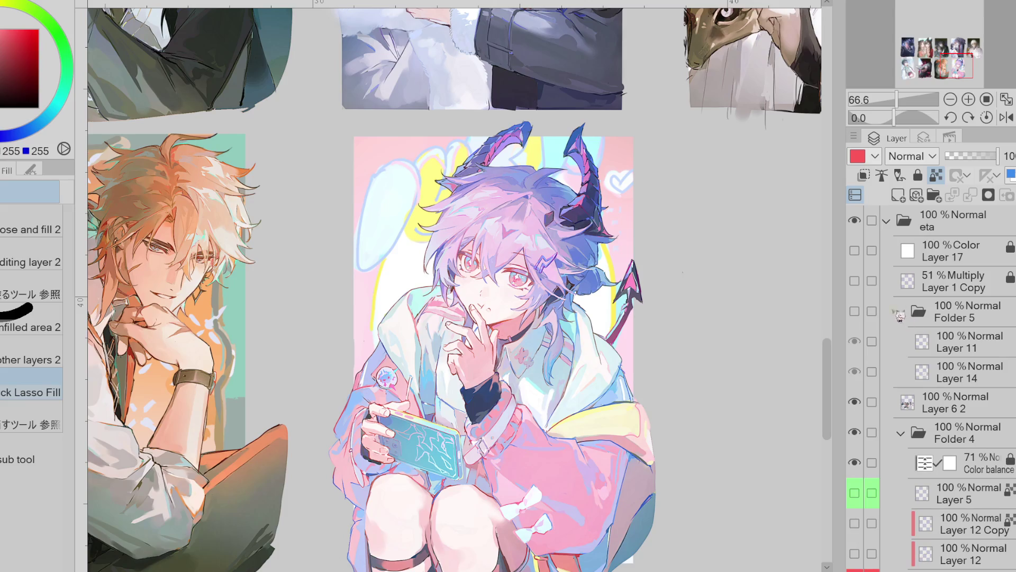
left_click(855, 312)
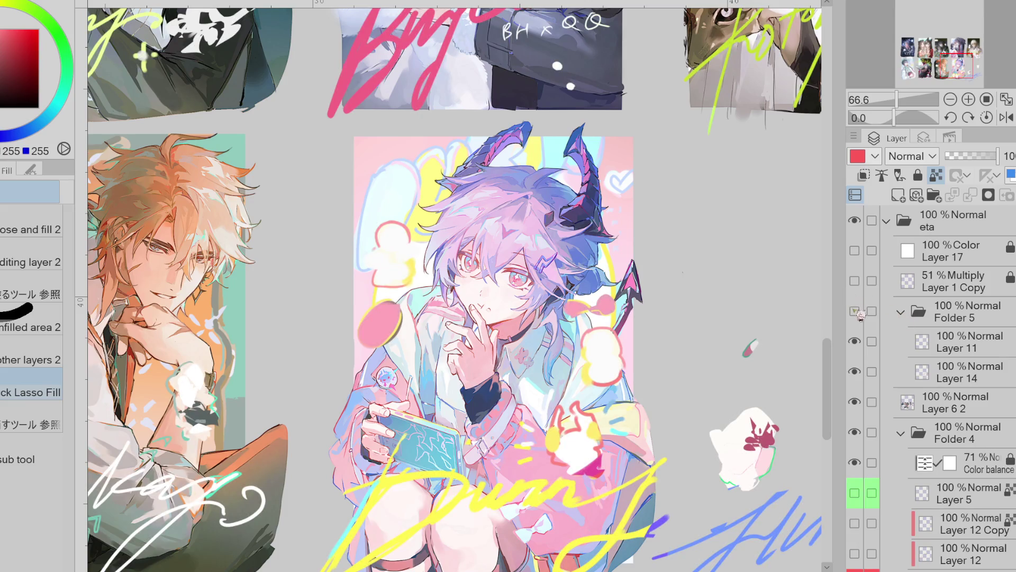
left_click(854, 311)
scroll(614, 185, "up", 3)
scroll(917, 378, "down", 4)
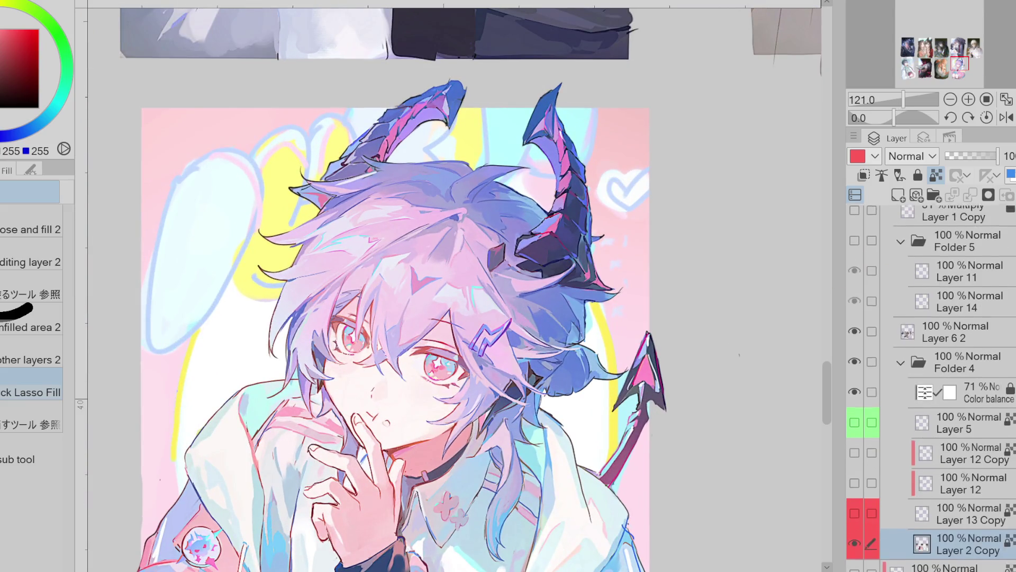
scroll(835, 381, "down", 1)
scroll(812, 315, "up", 1)
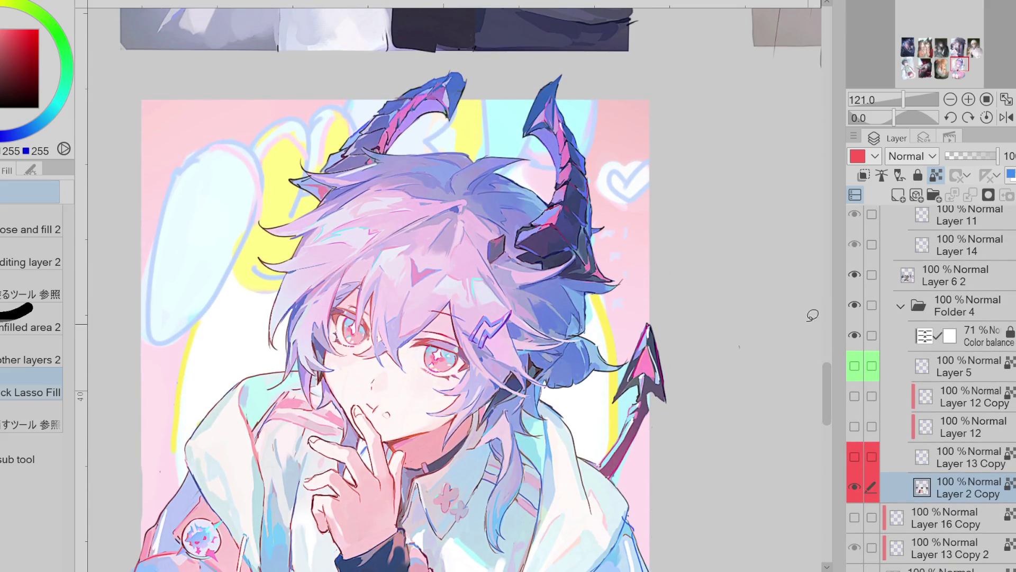
key("p")
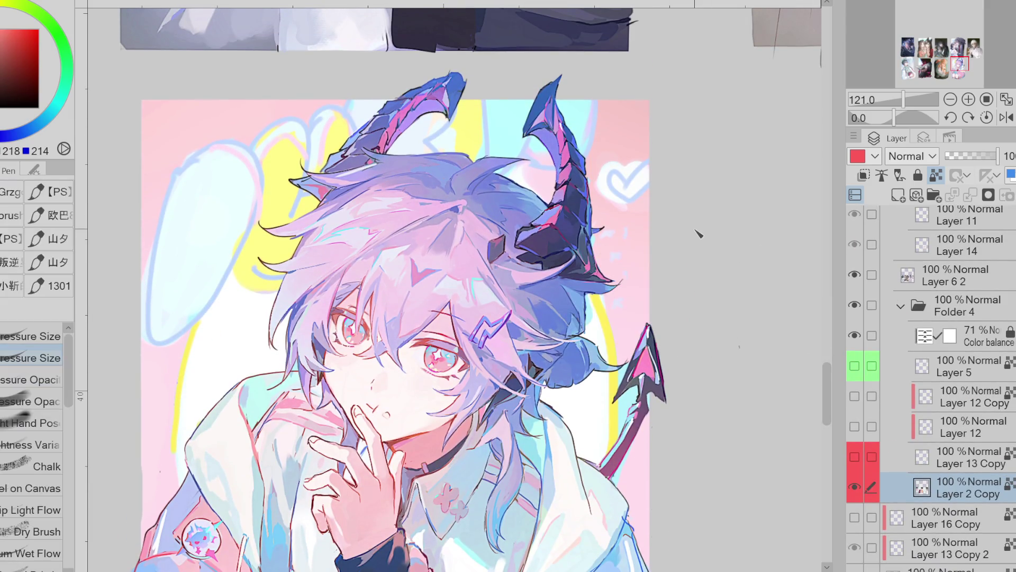
Sample white and the colours beside the tail, then toggle a layer to compare
left_click(587, 299, "alt")
left_click(598, 313, "alt")
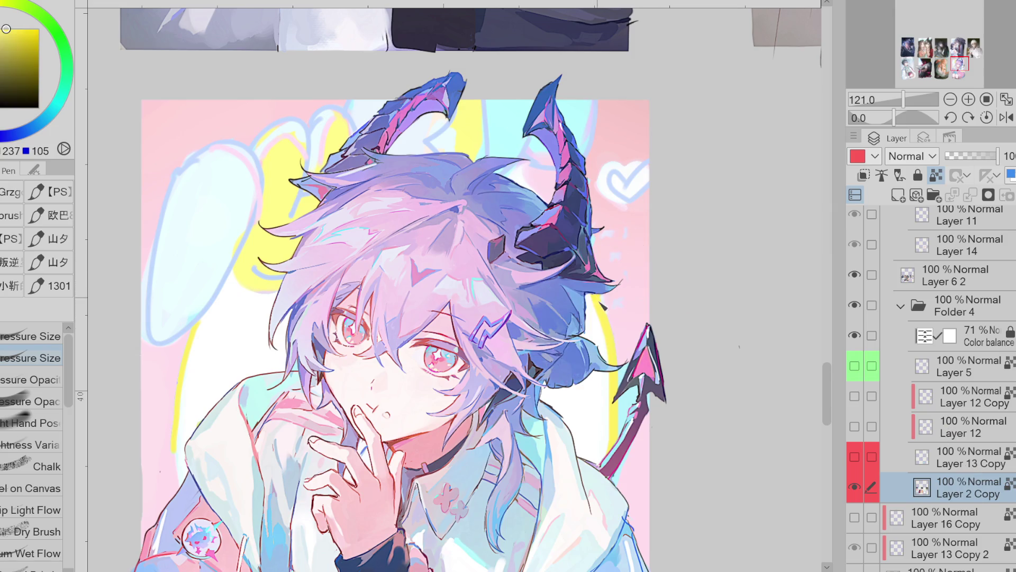
left_click(627, 320, "alt")
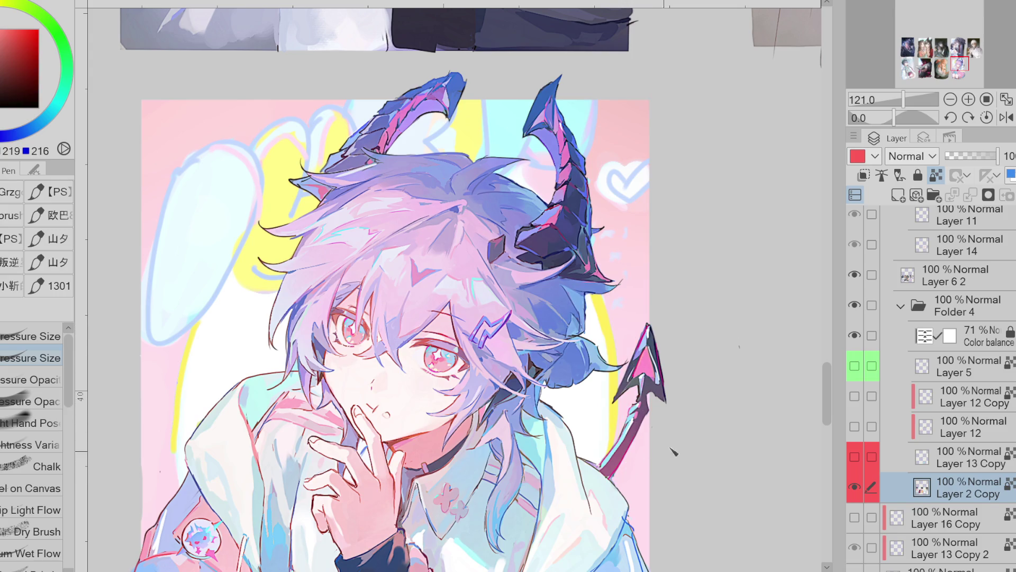
left_click(854, 458)
left_click(855, 457)
left_click(855, 458)
left_click(855, 457)
Paint short yellow and light cyan strokes beside the right horn
left_click(612, 416, "alt")
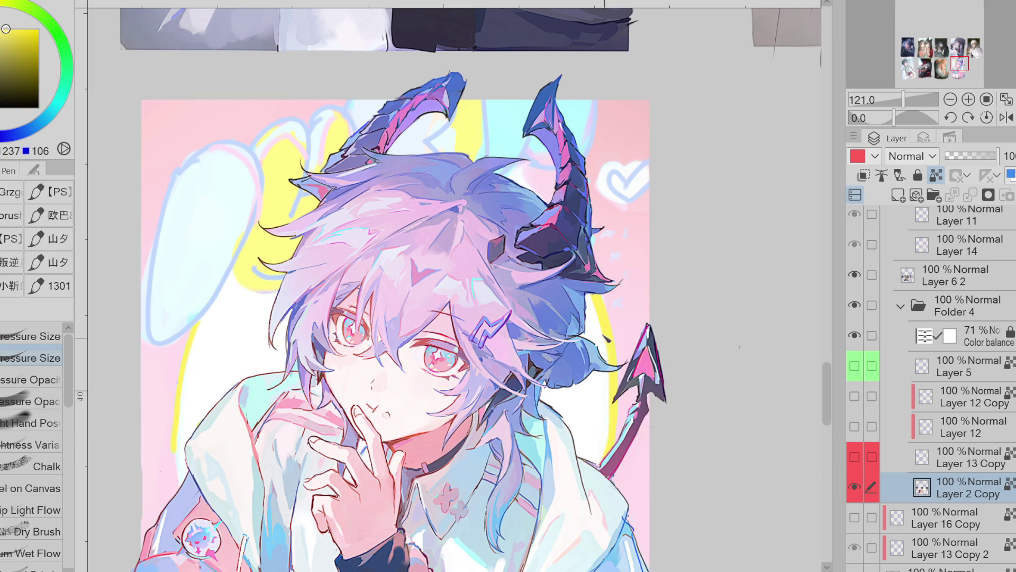
left_click_drag(510, 171, 536, 190)
key("x")
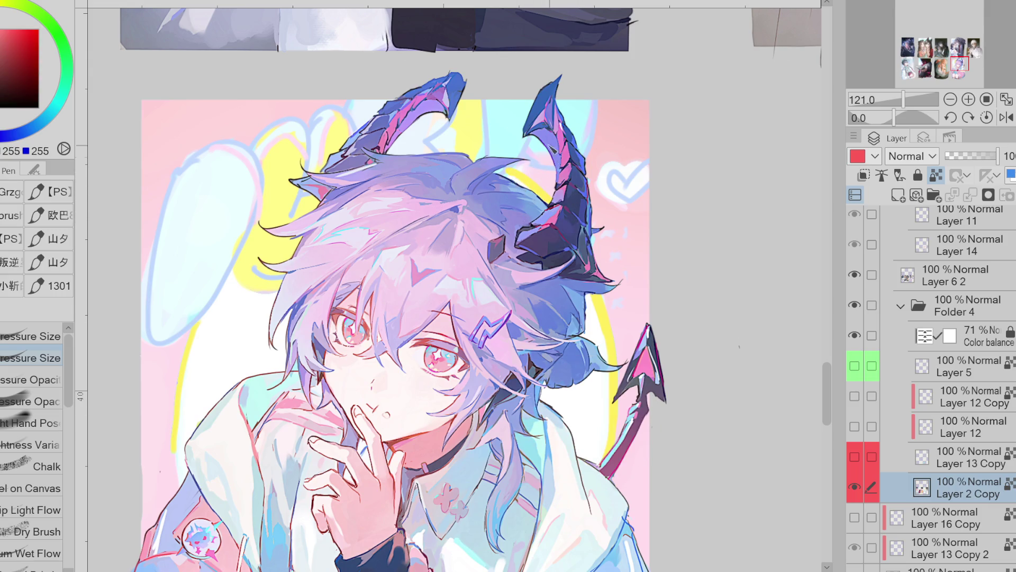
left_click(540, 147, "alt")
left_click_drag(587, 140, 593, 100)
Sample the blue, yellow, light cyan and pink background colours around the horns and balloon outline
left_click(522, 161, "alt")
left_click(526, 159, "alt")
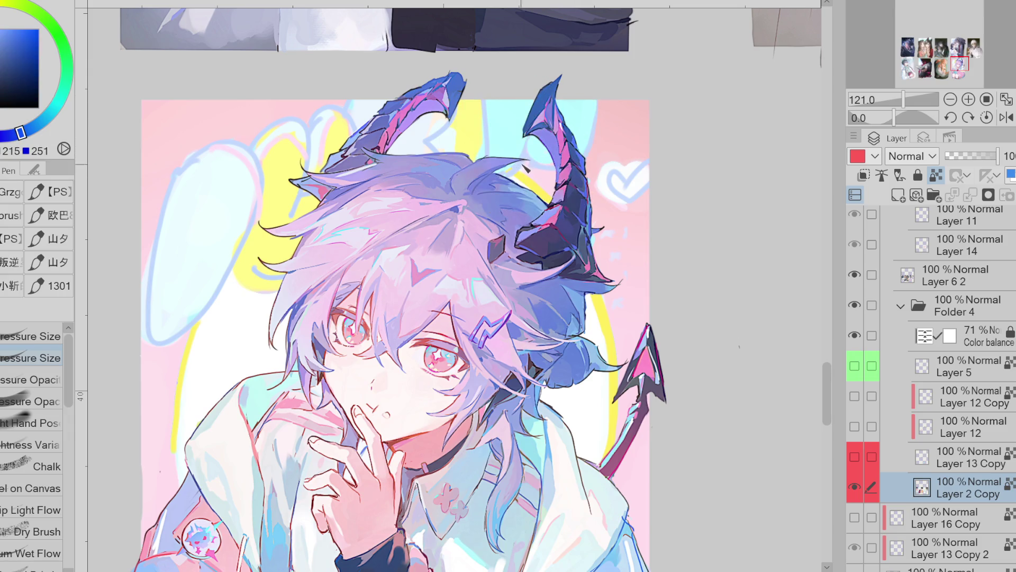
left_click(486, 126, "alt")
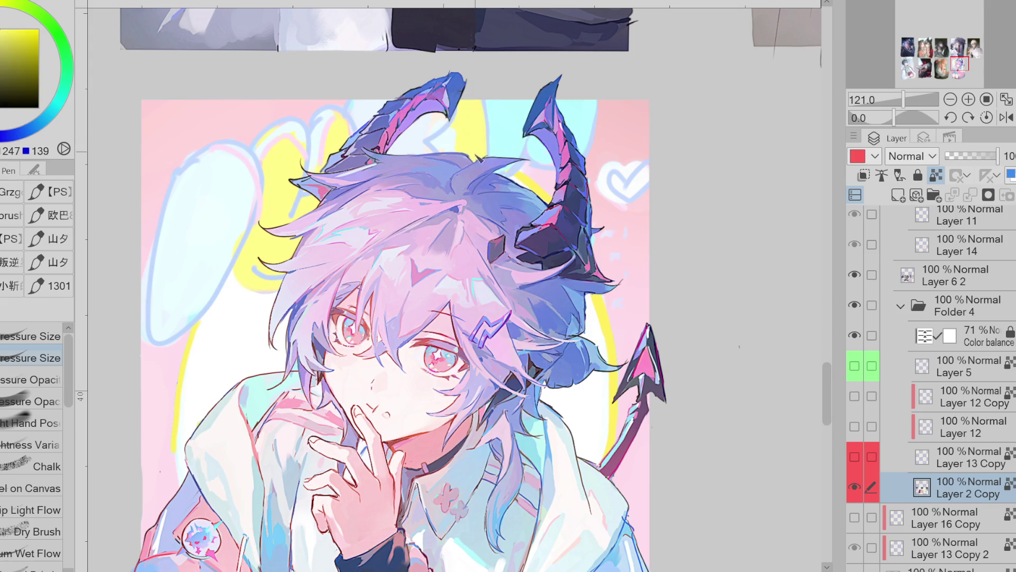
left_click(439, 125, "alt")
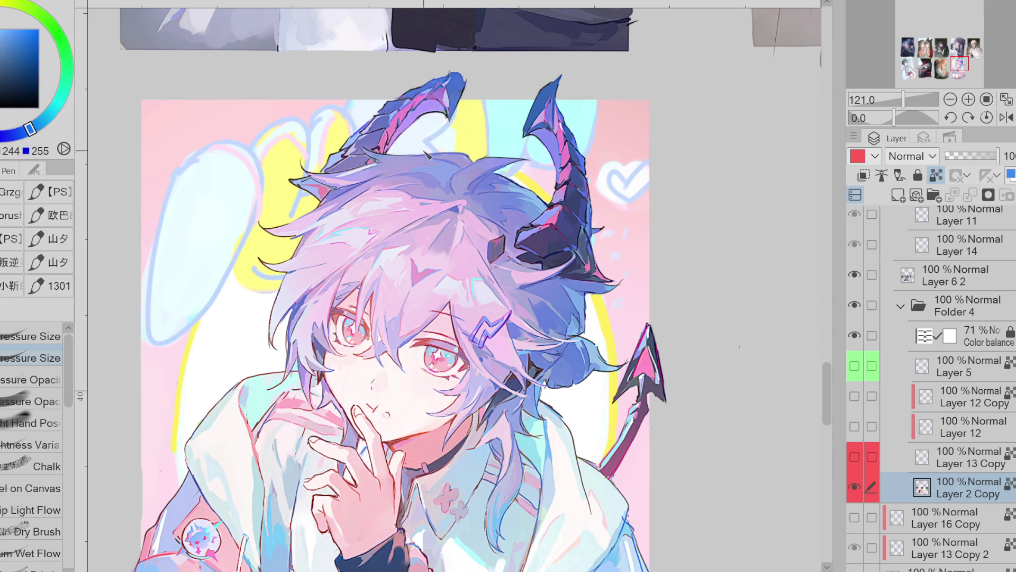
left_click(457, 138, "alt")
left_click(433, 143, "alt")
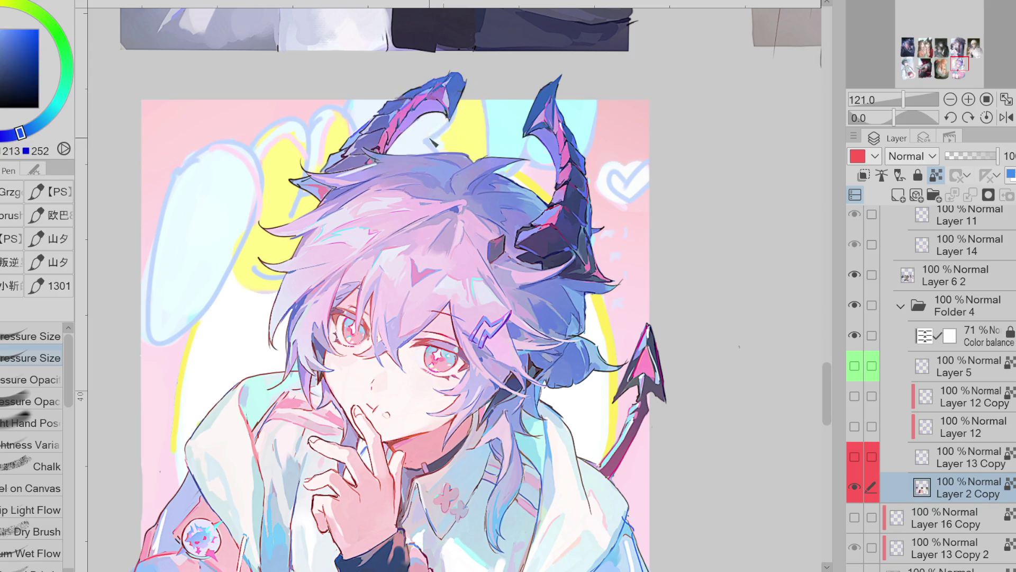
left_click(339, 131, "alt")
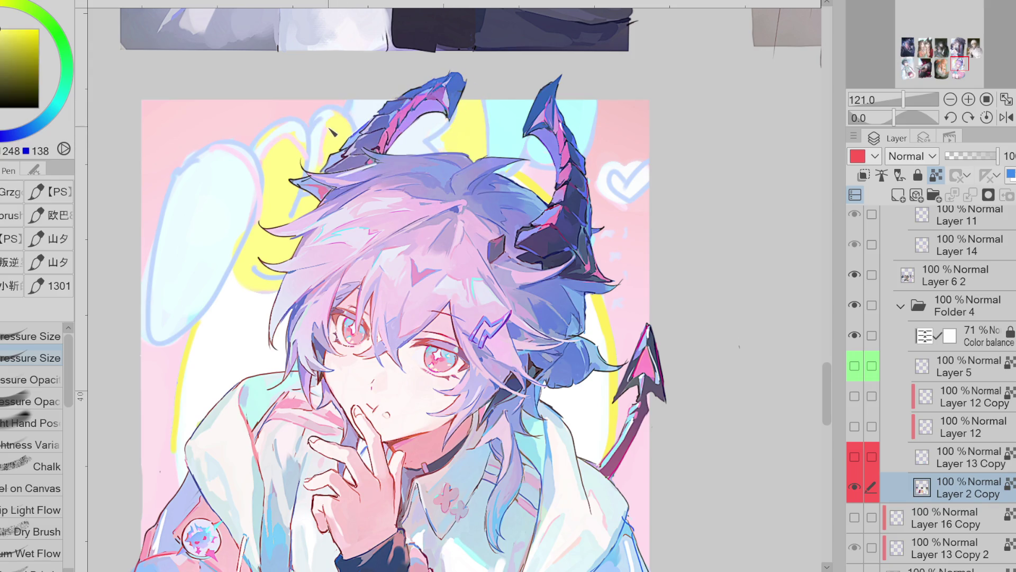
left_click(323, 124, "alt")
left_click(327, 147, "alt")
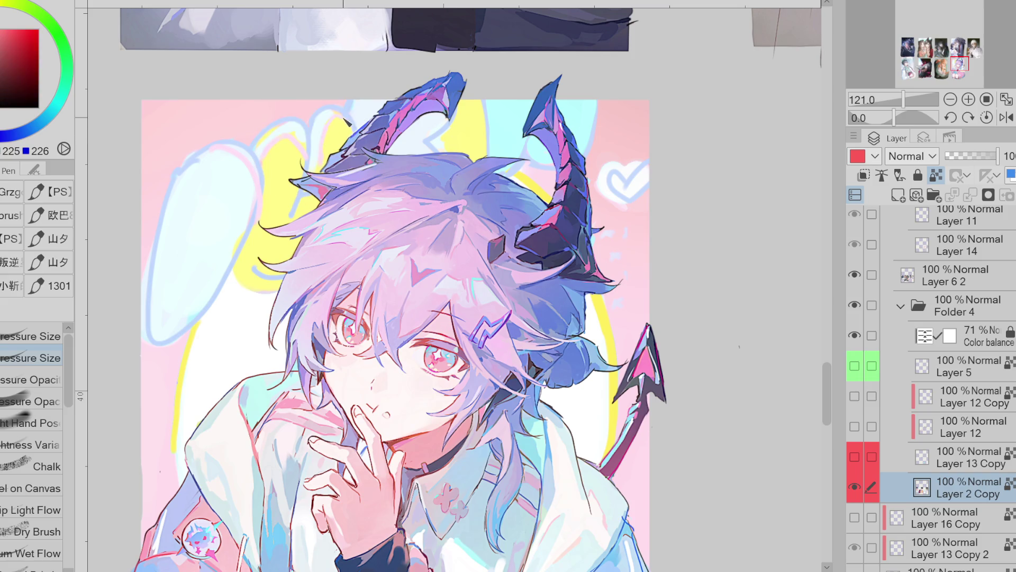
left_click(298, 130, "alt")
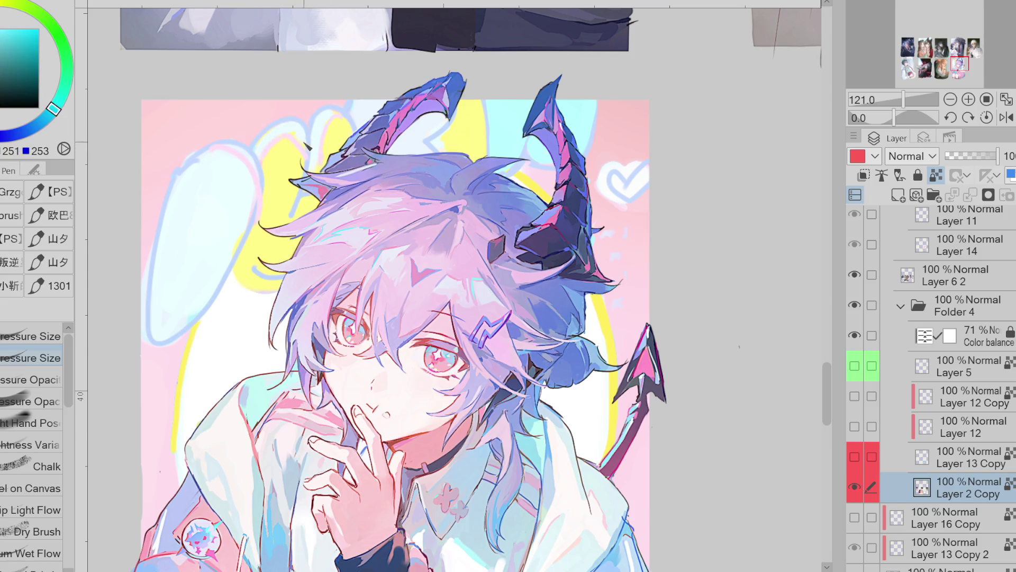
left_click(311, 156, "alt")
left_click(262, 277, "alt")
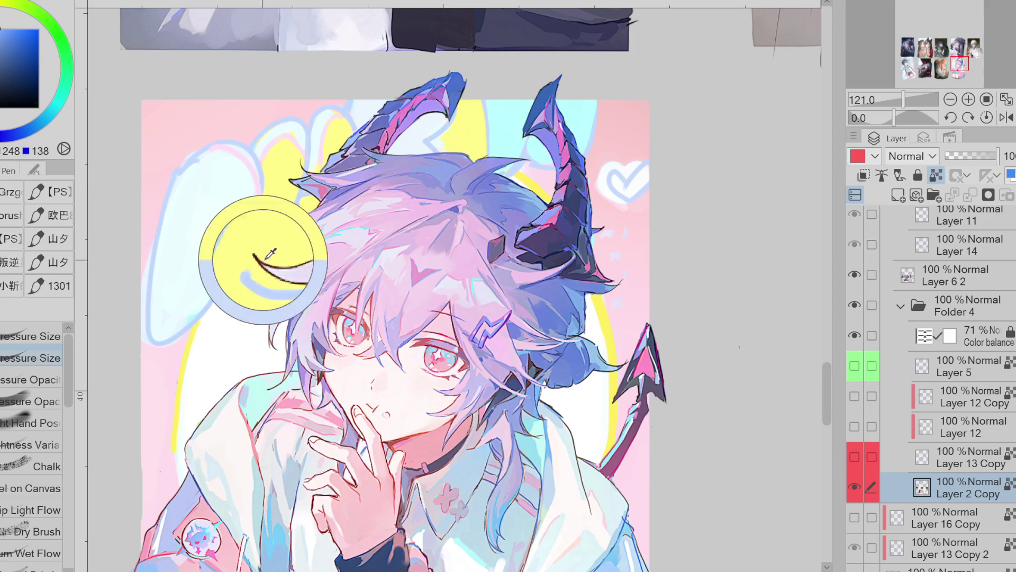
Paint pale cyan and pink over the balloon's upper-left and top blue outline
left_click(302, 227, "alt")
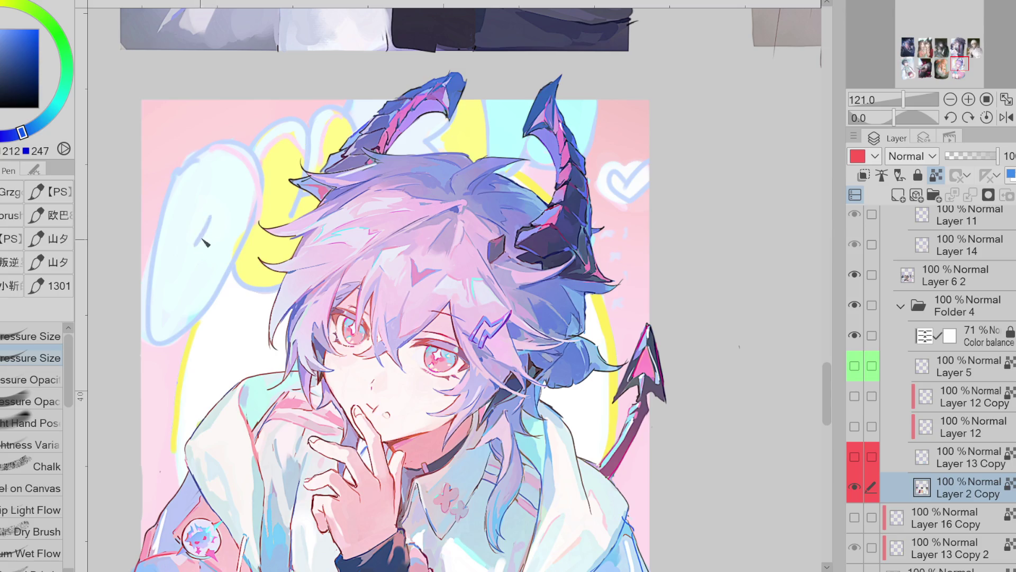
mouse_move(185, 156)
left_mouse_down()
mouse_move(144, 196)
mouse_move(196, 177)
mouse_move(157, 207)
mouse_move(152, 332)
left_mouse_up()
left_click(158, 346, "alt")
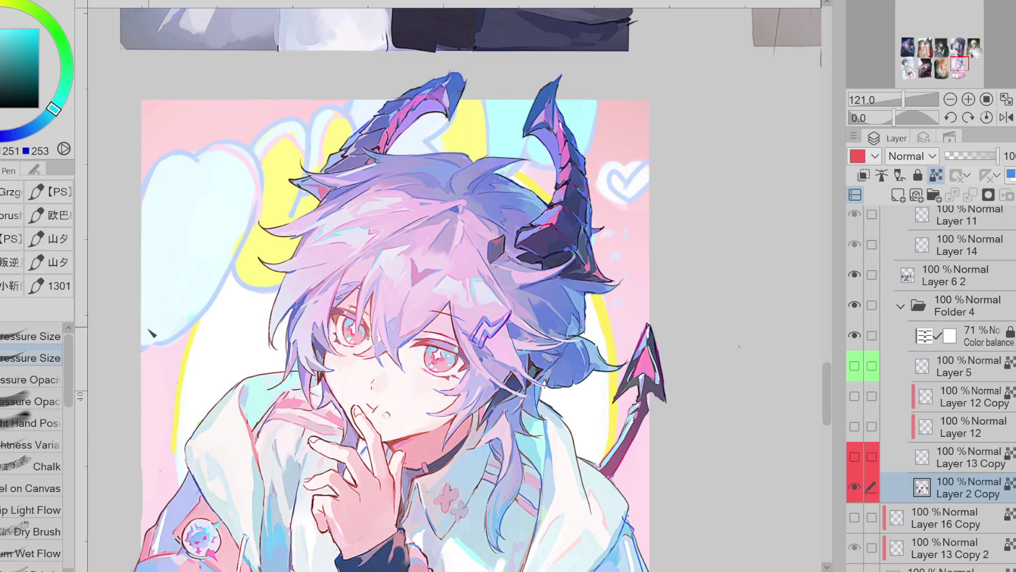
left_click(241, 149, "alt")
left_click_drag(249, 151, 209, 155)
Add a short blue stroke and repaint the yellow outline by the jacket, undoing the stray yellow stroke
left_click(265, 204, "alt")
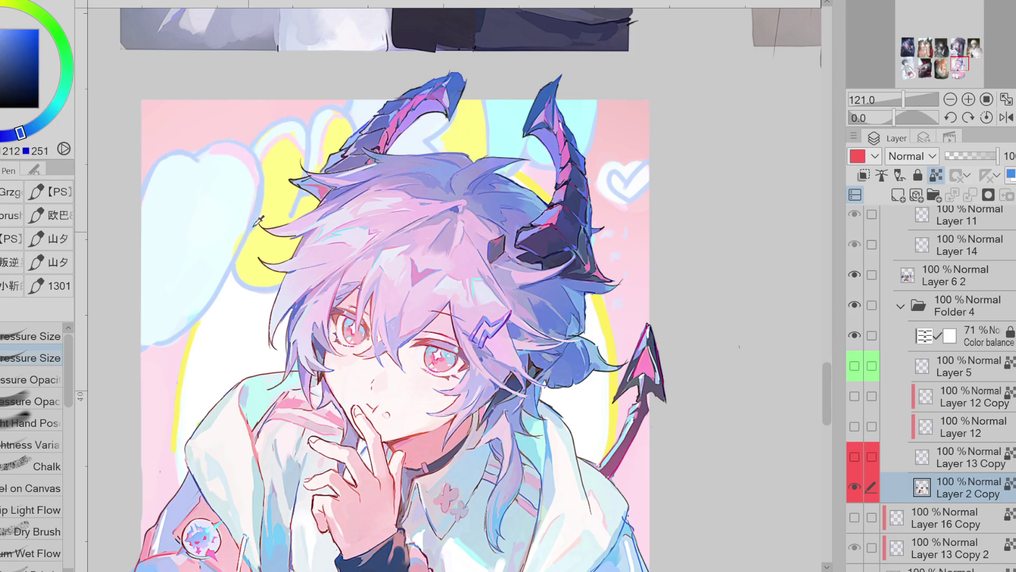
left_click_drag(191, 233, 184, 254)
left_click(202, 296, "alt")
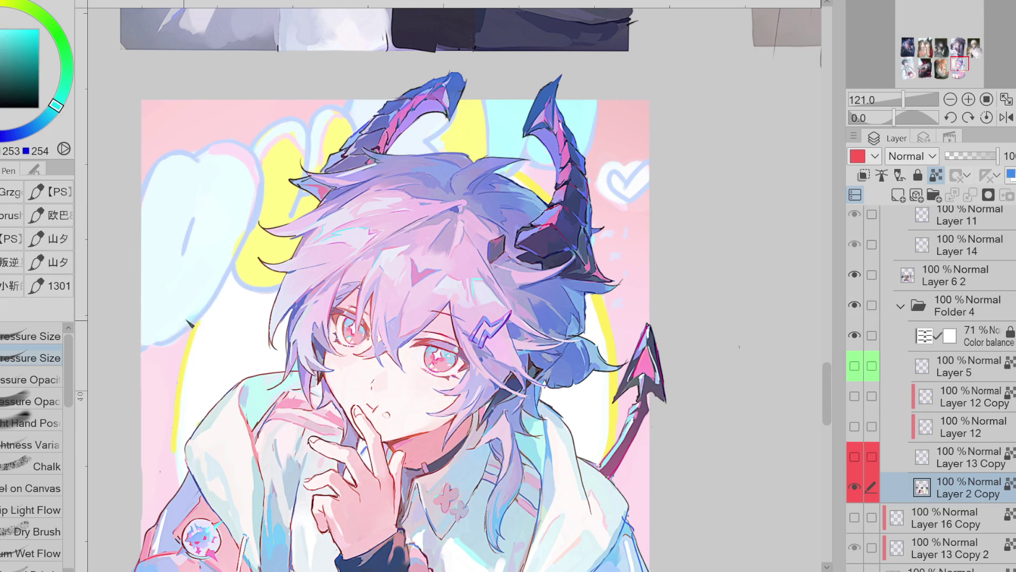
left_click(180, 339, "alt")
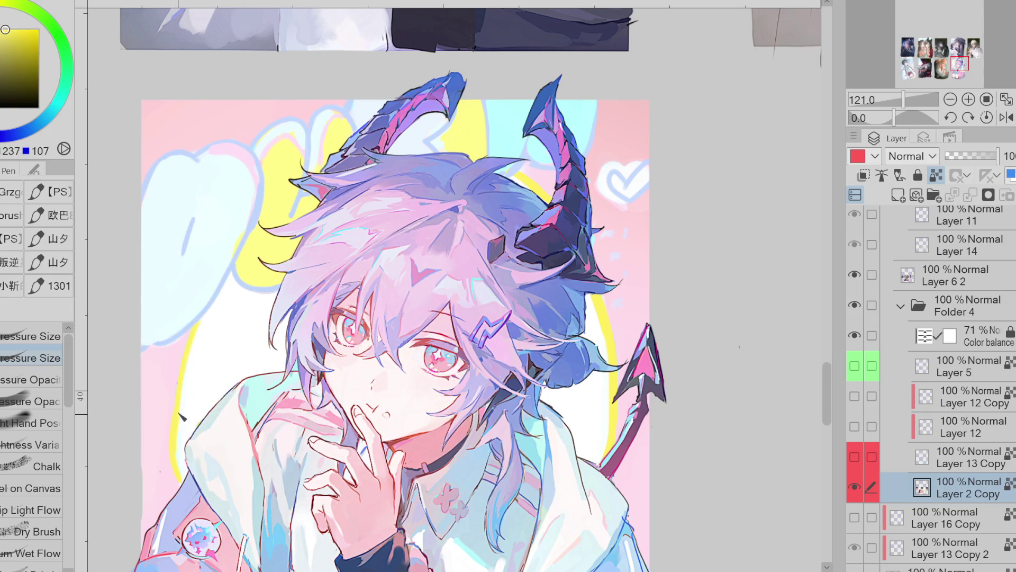
left_click_drag(181, 479, 177, 430)
mouse_move(148, 344)
left_mouse_down()
mouse_move(206, 300)
mouse_move(242, 241)
left_mouse_up()
key("ctrl+z")
Eyedrop pale yellow, cyan, pink and blue from the canvas, ending on the hair's pale lilac
left_click(254, 222, "alt")
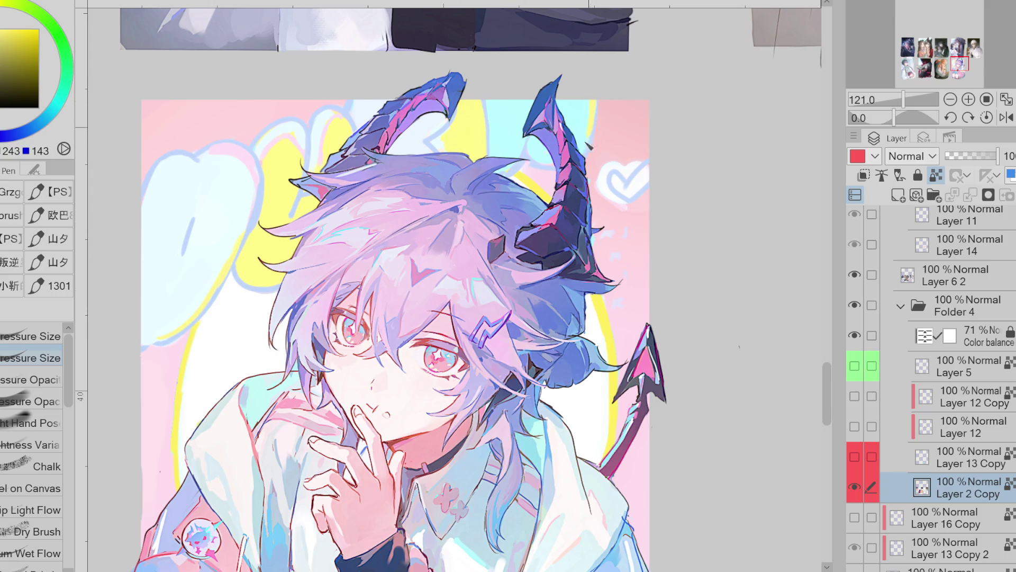
left_click(540, 157, "alt")
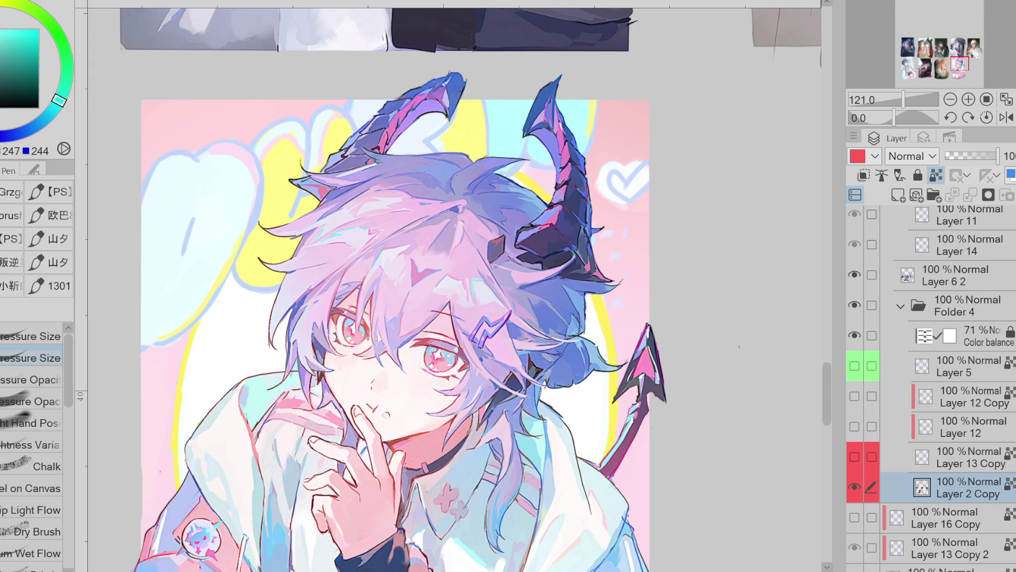
left_click(588, 135, "alt")
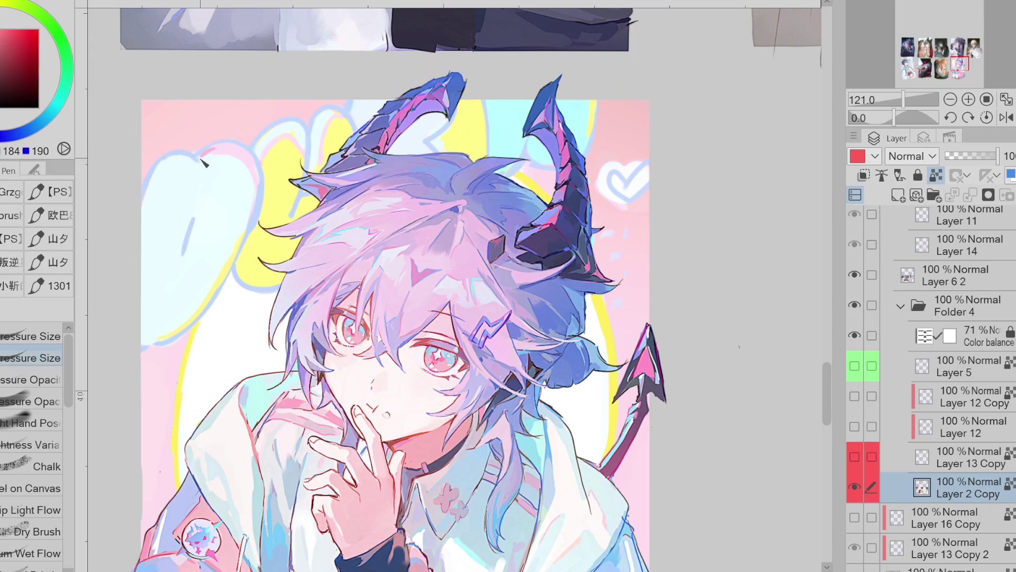
left_click(211, 145, "alt")
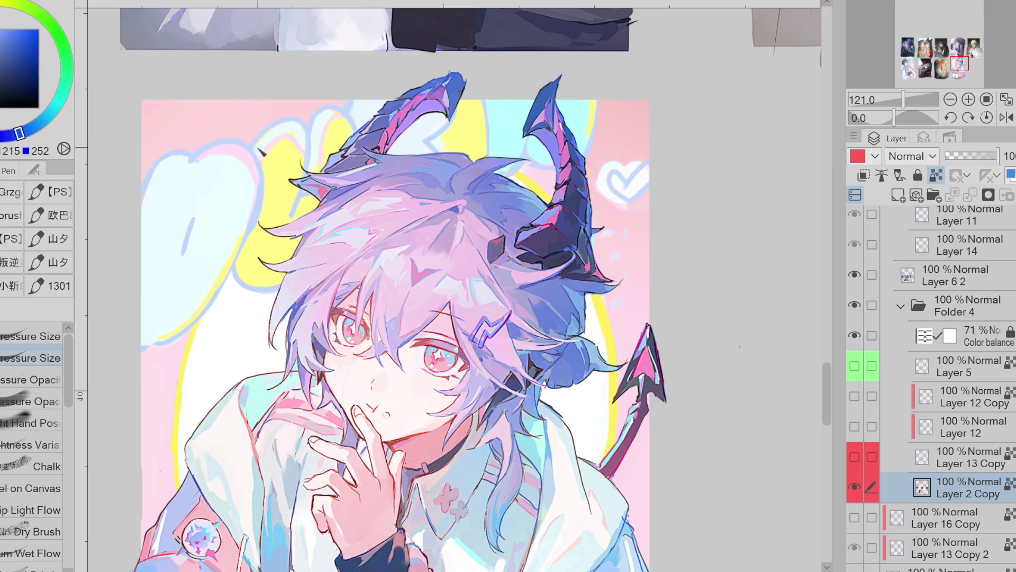
scroll(568, 170, "down", 3)
scroll(568, 170, "up", 3)
left_click(568, 171, "alt")
left_click(574, 178, "alt")
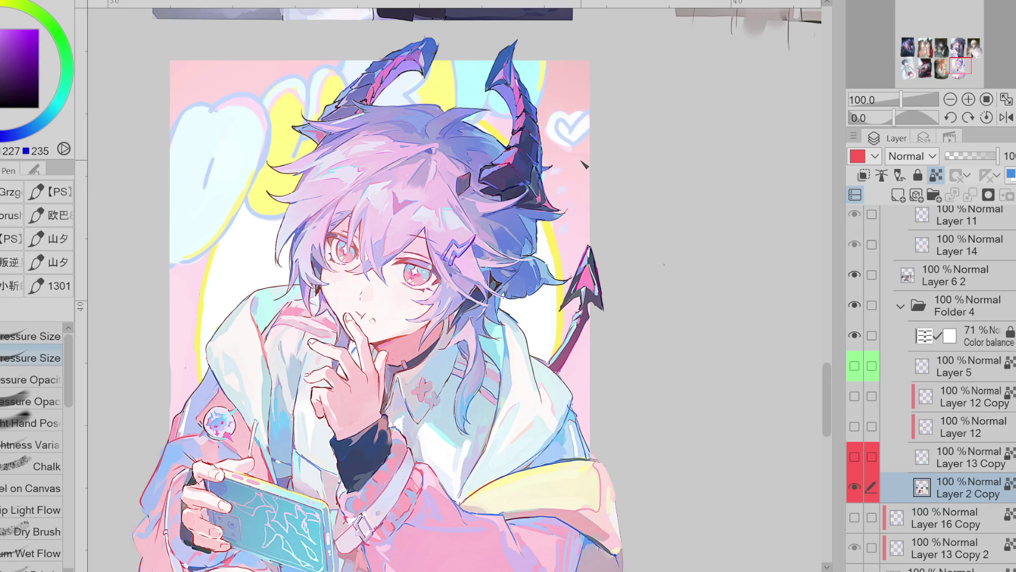
Touch up the pink background beside the right horn with sampled pinks
scroll(582, 167, "up", 2)
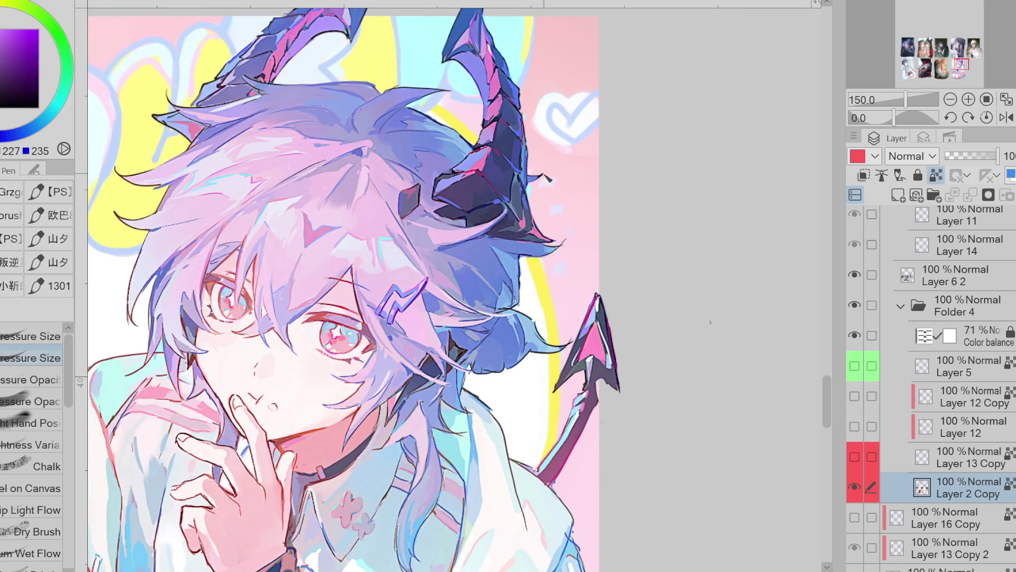
left_click(558, 189, "alt")
left_click(534, 196, "alt")
left_click(572, 206, "alt")
left_click(566, 262, "alt")
left_click(550, 171, "alt")
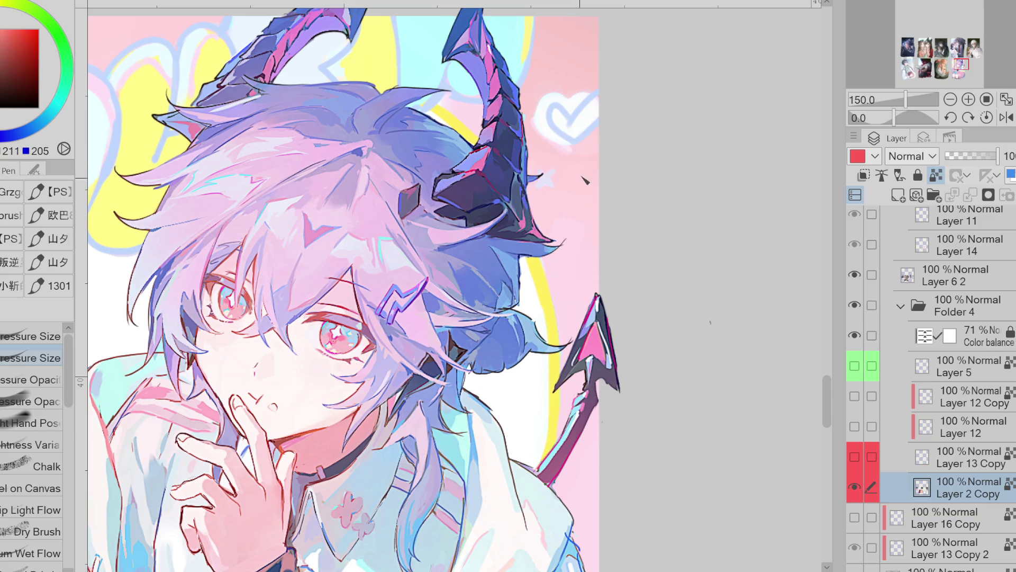
left_click(539, 136, "alt")
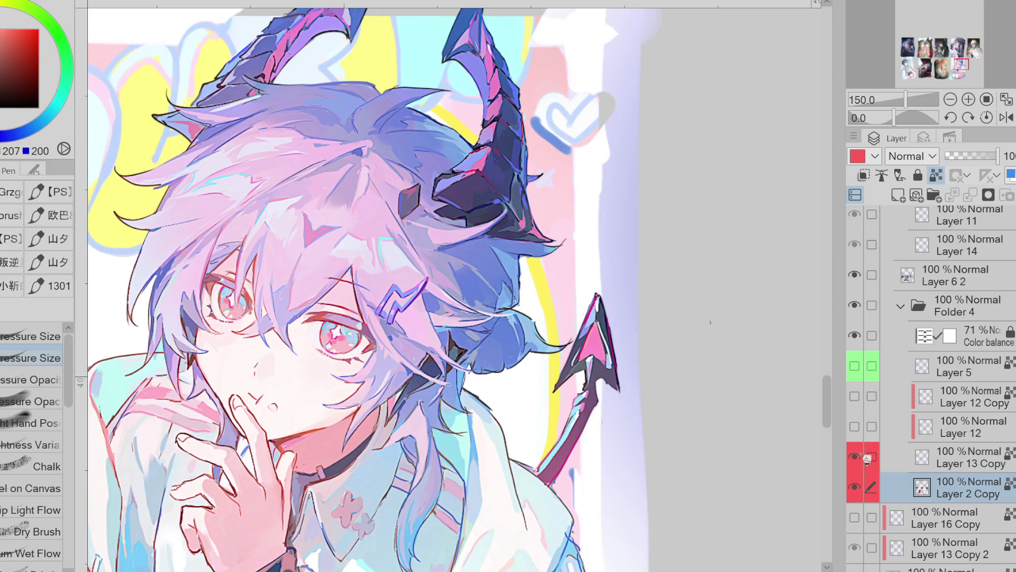
Sample the heart's white fill and nearby pink, ending on purple for the crosses
left_click(556, 146, "alt")
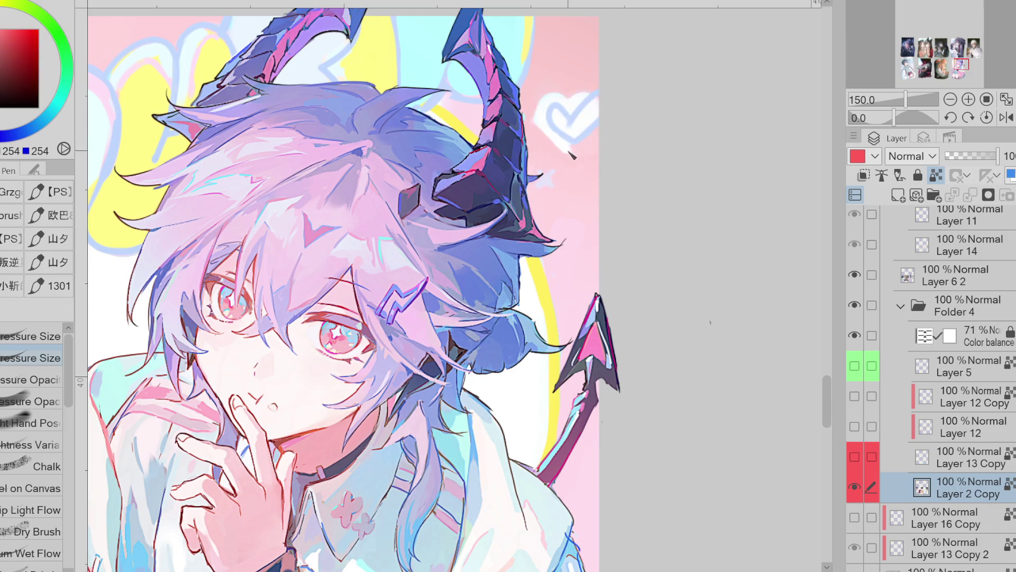
left_click(599, 102, "alt")
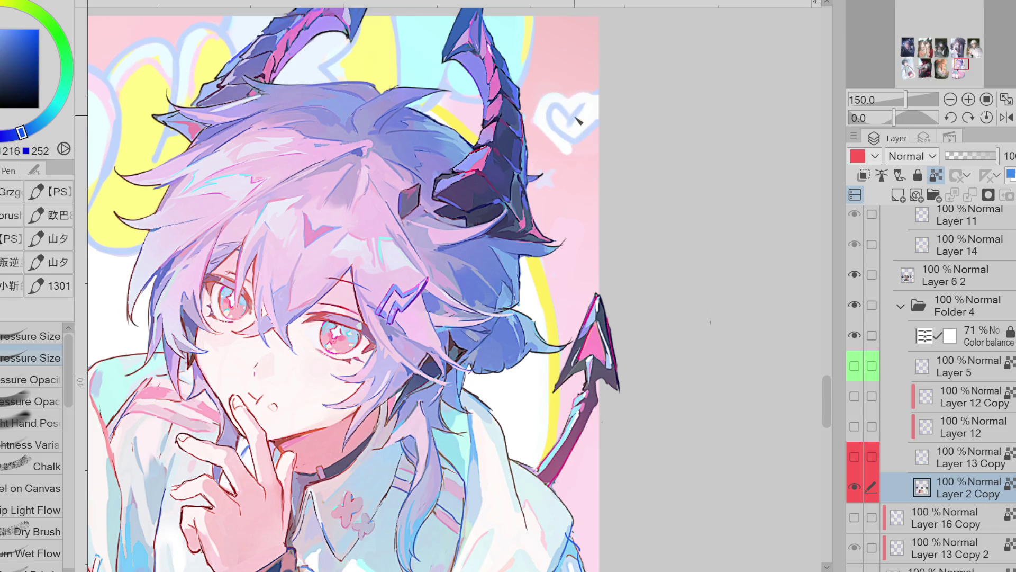
left_click(604, 101, "alt")
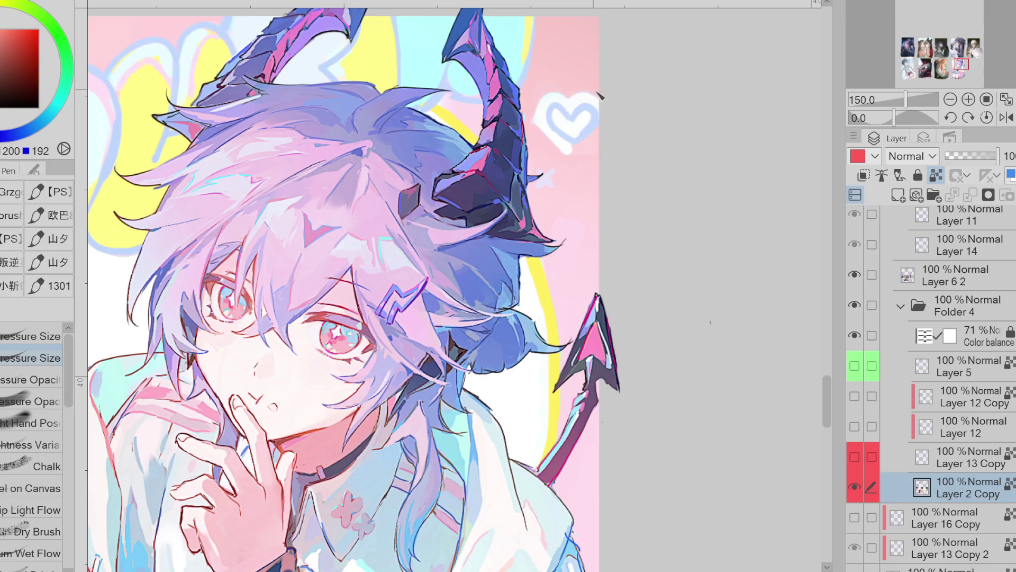
left_click(577, 147, "alt")
left_click(574, 150, "alt")
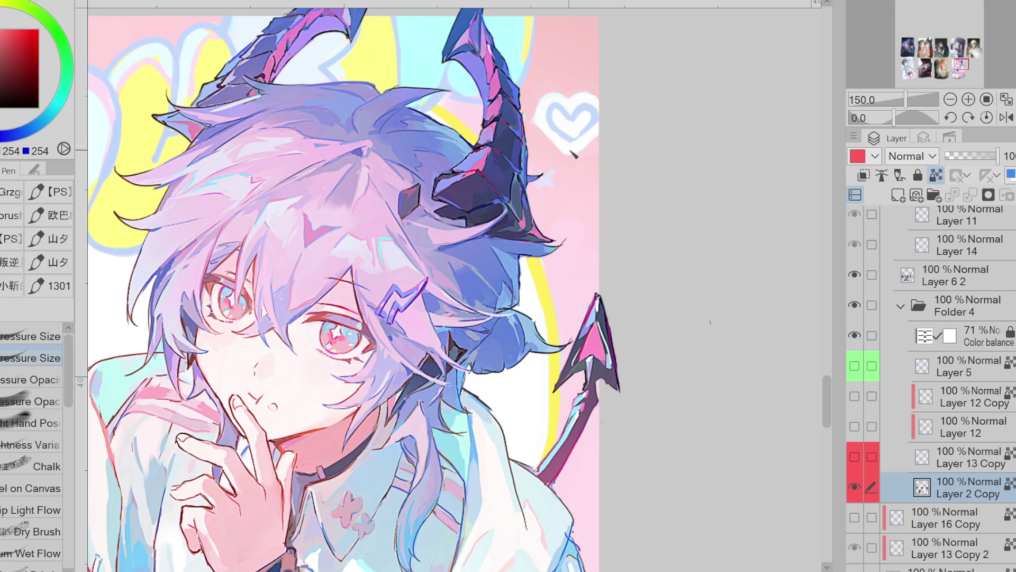
left_click(536, 107, "alt")
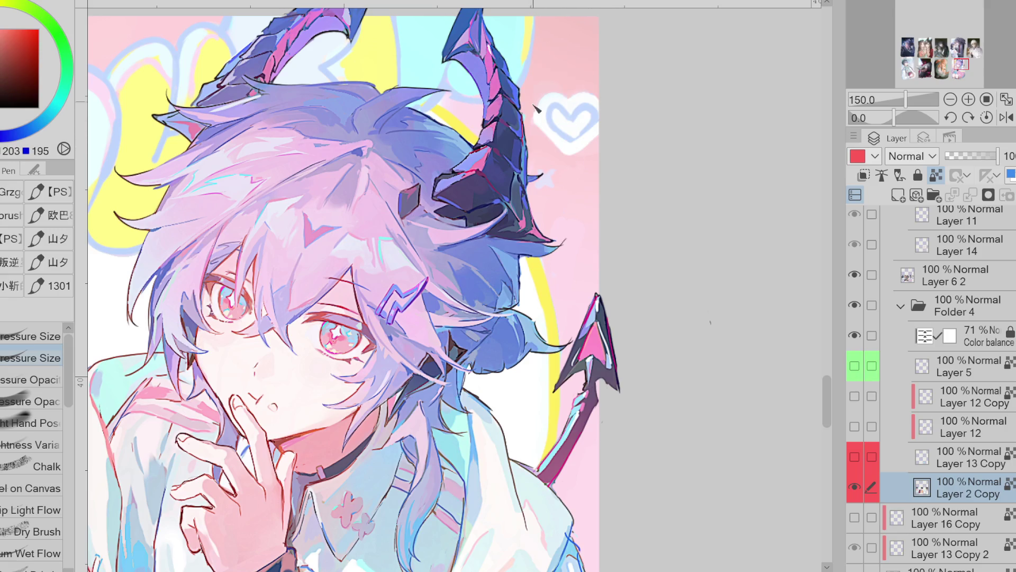
left_click(550, 177, "alt")
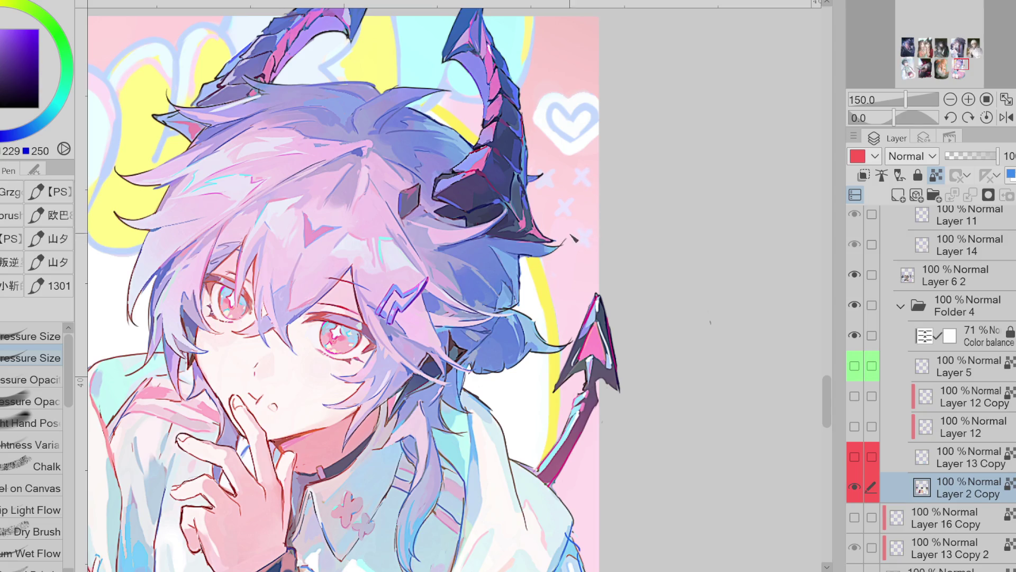
scroll(647, 226, "down", 2)
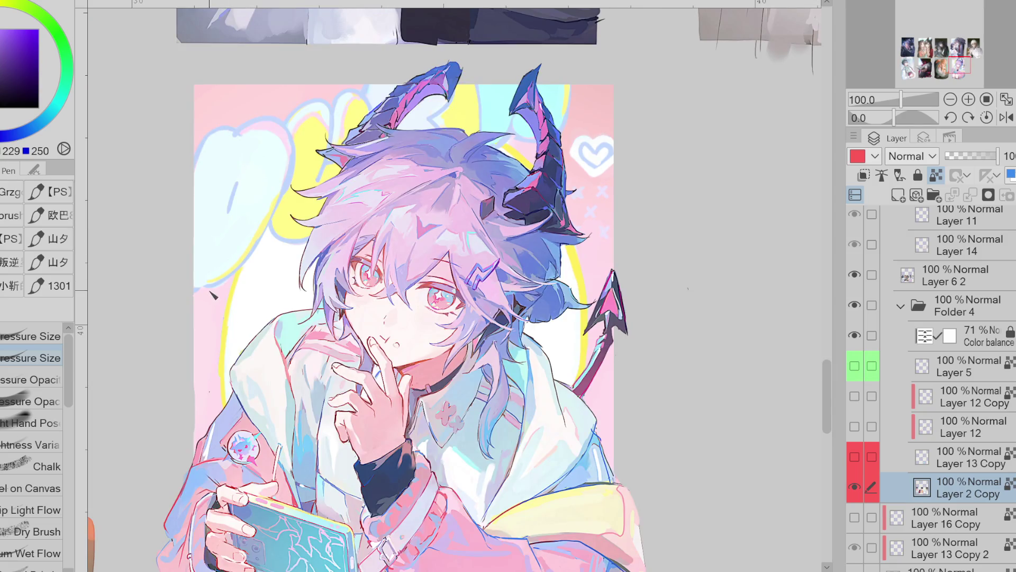
Pick a blue drawing colour and toggle Layer 13 Copy's white frame overlay to compare
left_click_drag(11, 126, 25, 130)
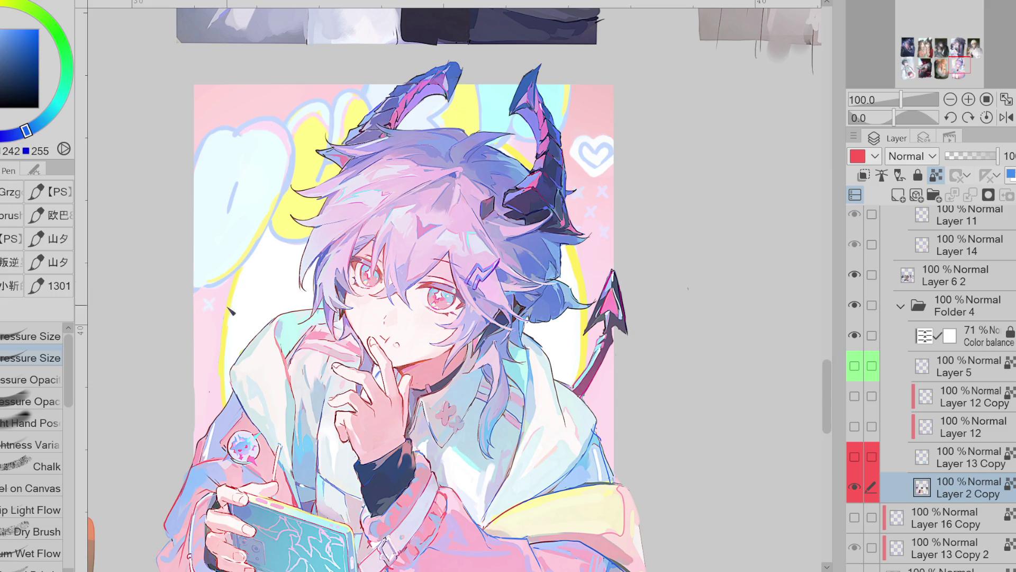
left_click(855, 457)
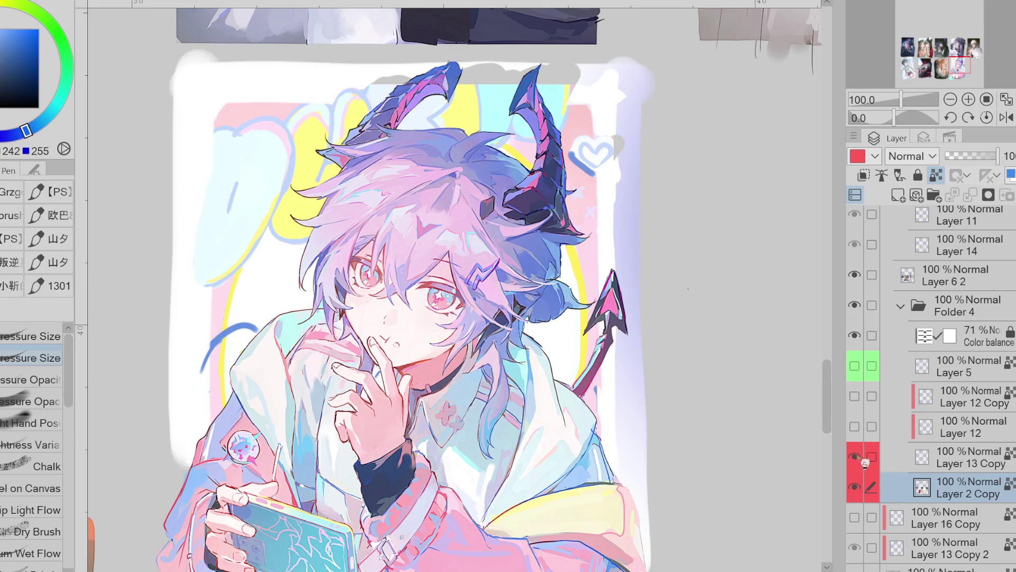
left_click(855, 457)
left_click(855, 457)
left_click(855, 457)
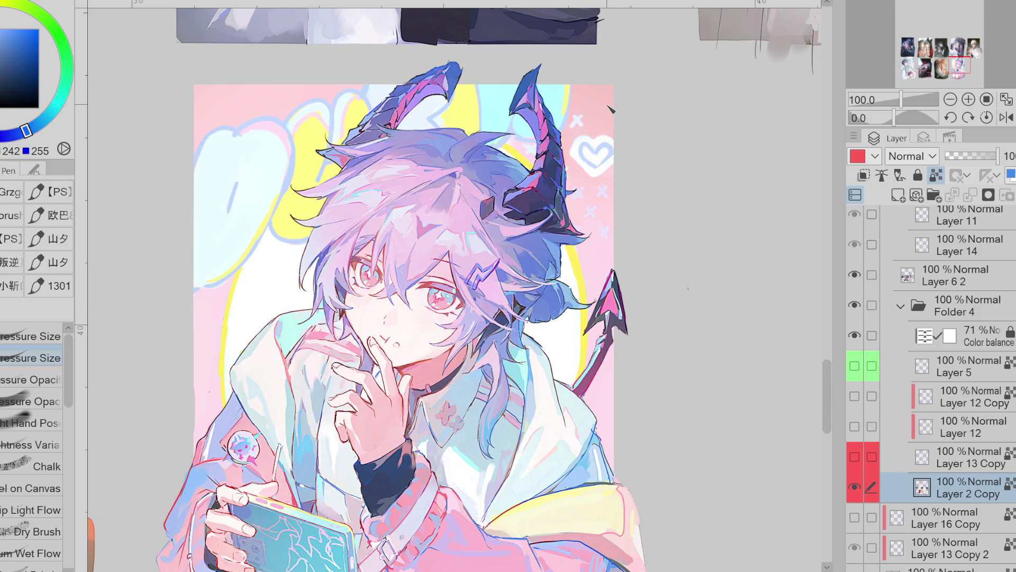
Sample light pink and the heart's blue, then hide the white border and blue strokes layer
left_click(594, 259, "alt")
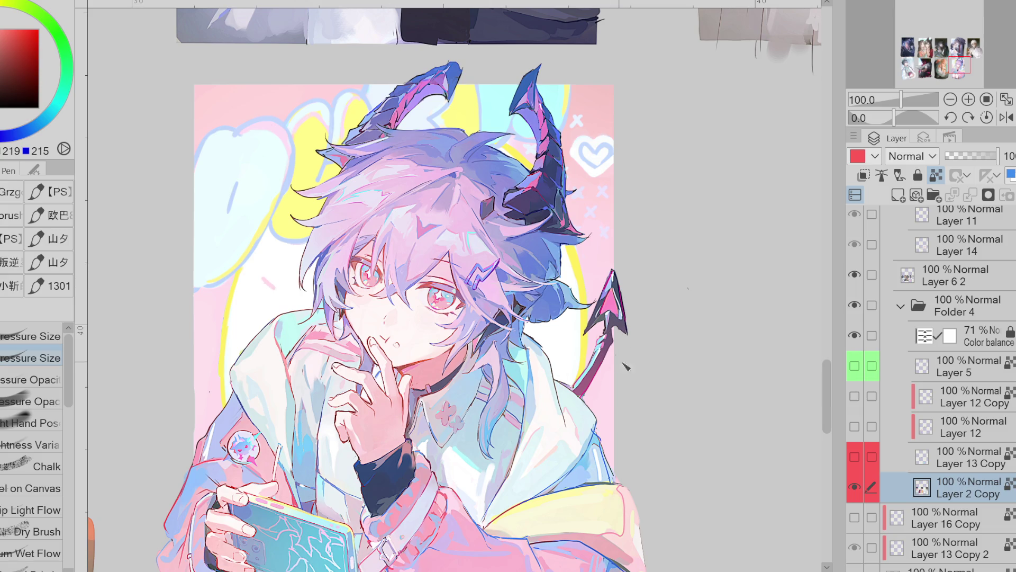
left_click(608, 162, "alt")
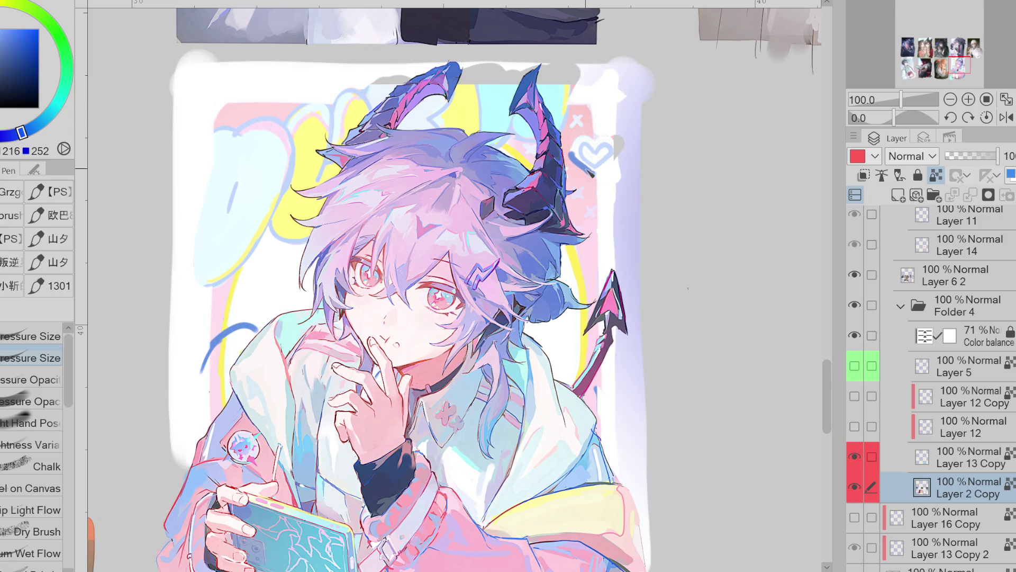
left_click(859, 447)
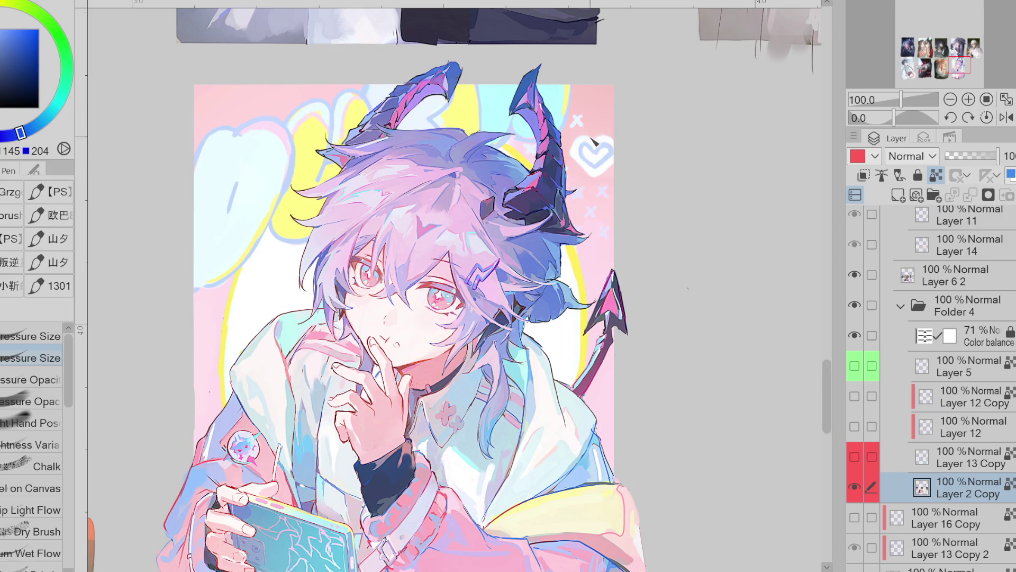
scroll(593, 141, "up", 2)
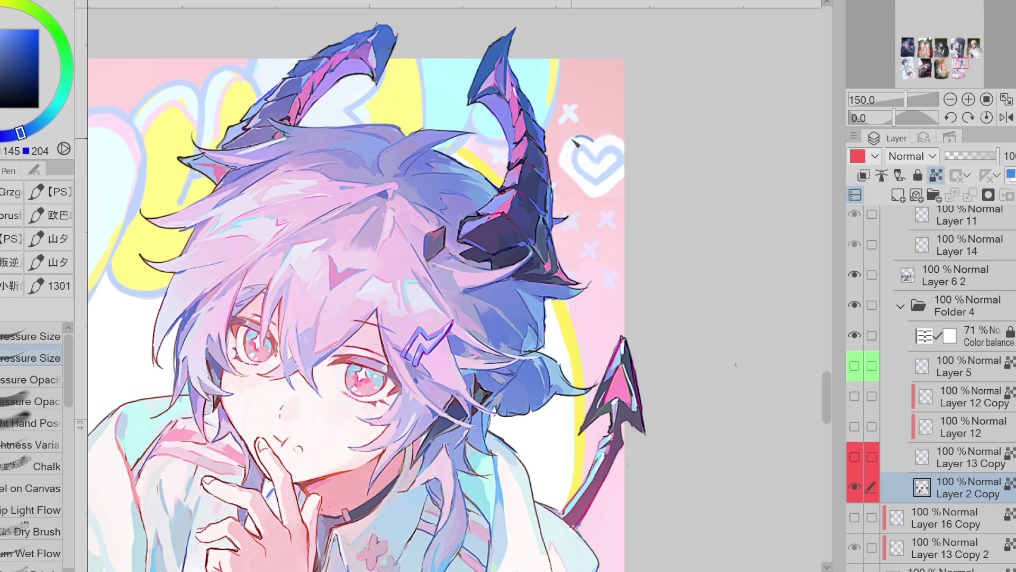
Trace a light-blue outline around the heart, undo it, and pick light cyan
left_click(565, 151, "alt")
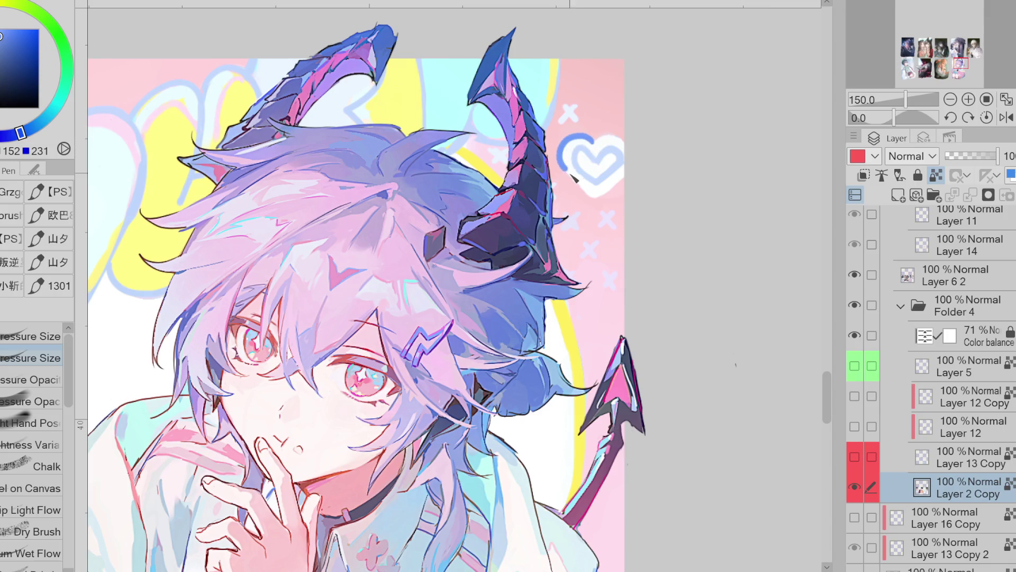
mouse_move(586, 142)
left_mouse_down()
mouse_move(564, 139)
mouse_move(565, 178)
mouse_move(595, 204)
mouse_move(619, 191)
mouse_move(634, 158)
mouse_move(609, 136)
mouse_move(593, 144)
mouse_move(569, 135)
mouse_move(567, 177)
mouse_move(616, 195)
mouse_move(627, 143)
mouse_move(608, 141)
left_mouse_up()
key("ctrl+z")
left_click(592, 149, "alt")
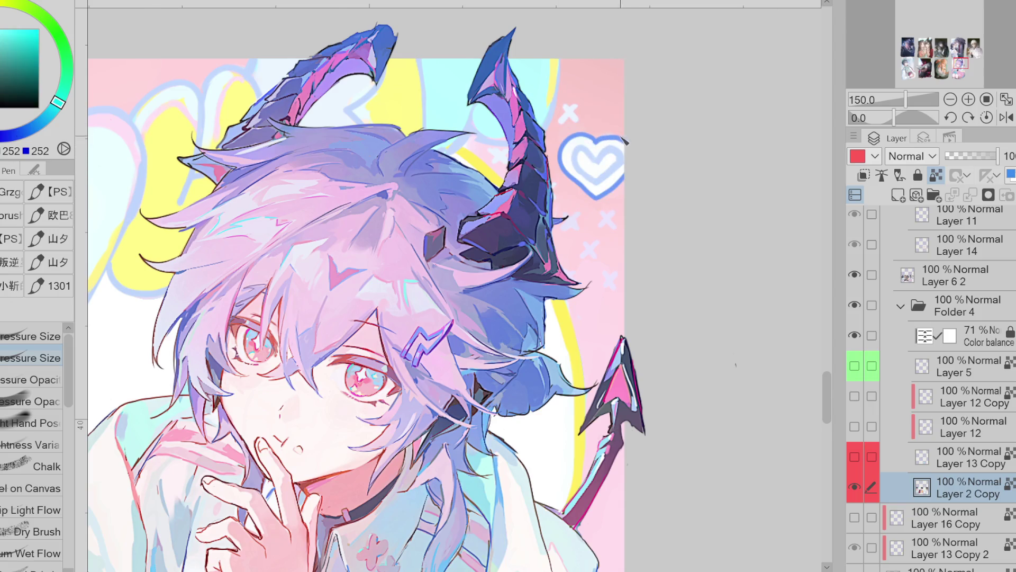
Sample blue, yellow and other artwork colours, settling on light cyan
scroll(623, 141, "down", 1)
left_click(574, 119, "alt")
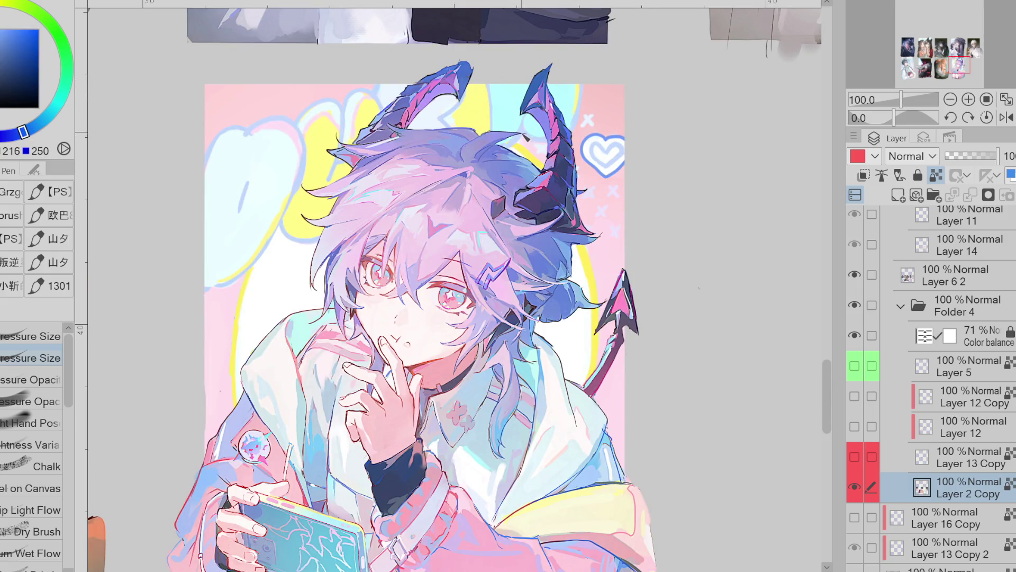
left_click(453, 121, "alt")
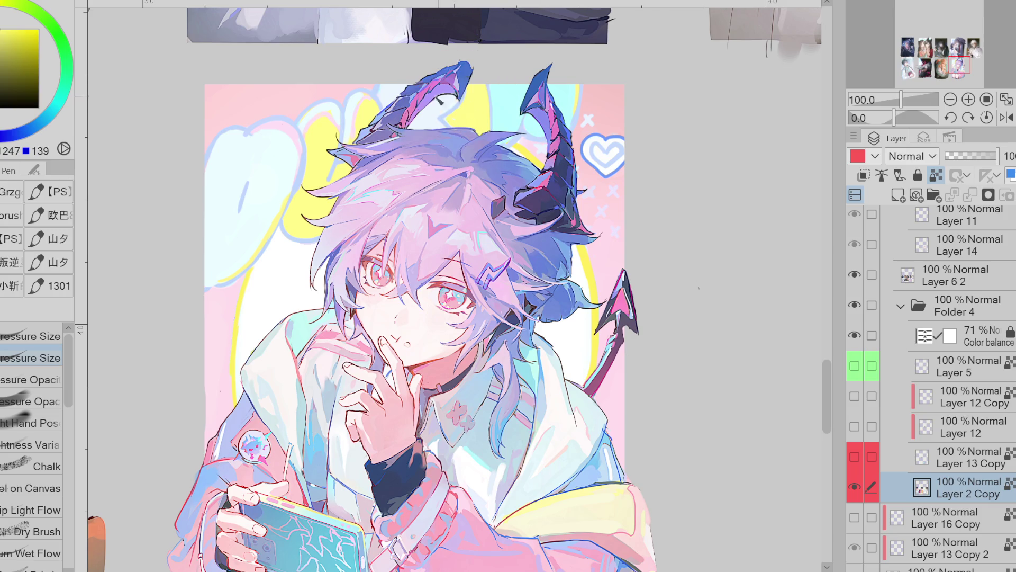
left_click(371, 95, "alt")
left_click(380, 95, "alt")
left_click(368, 110, "alt")
left_click(365, 104, "alt")
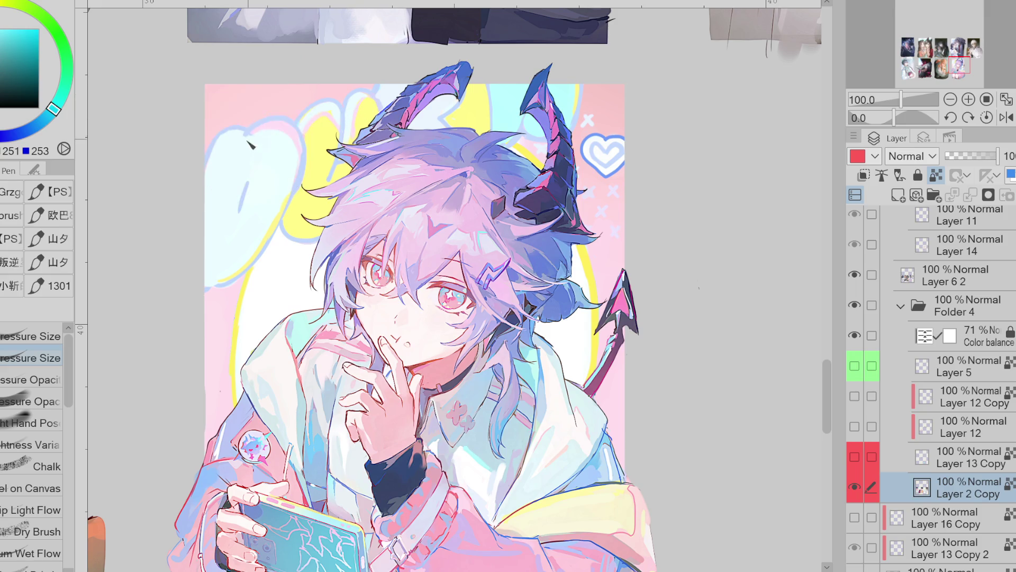
scroll(286, 126, "down", 1)
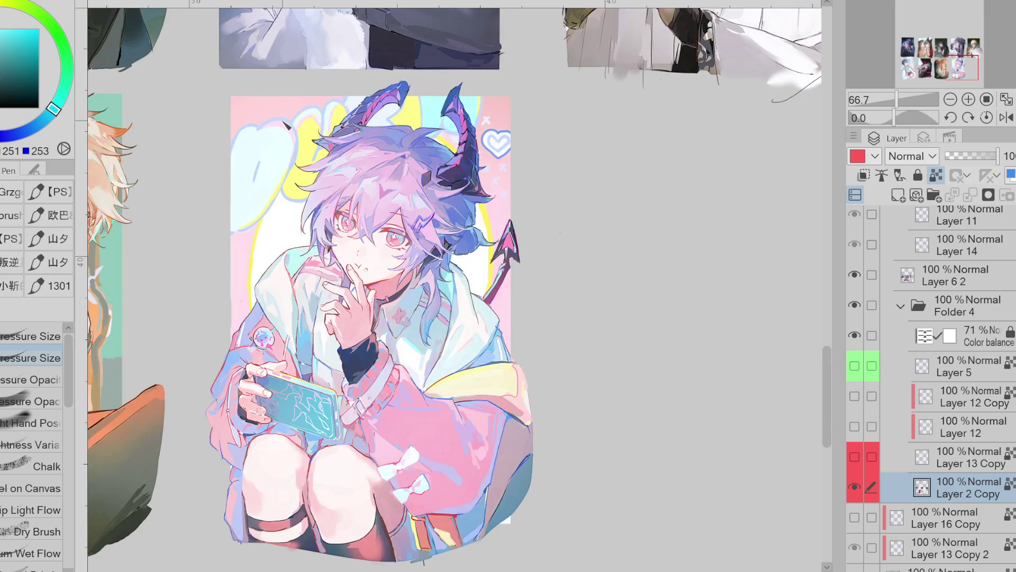
Show Layer 13 Copy again, select it, and erase the stray blue stroke left of the figure
left_click(862, 458)
left_click(862, 459)
left_click(862, 459)
left_click(862, 458)
left_click(862, 459)
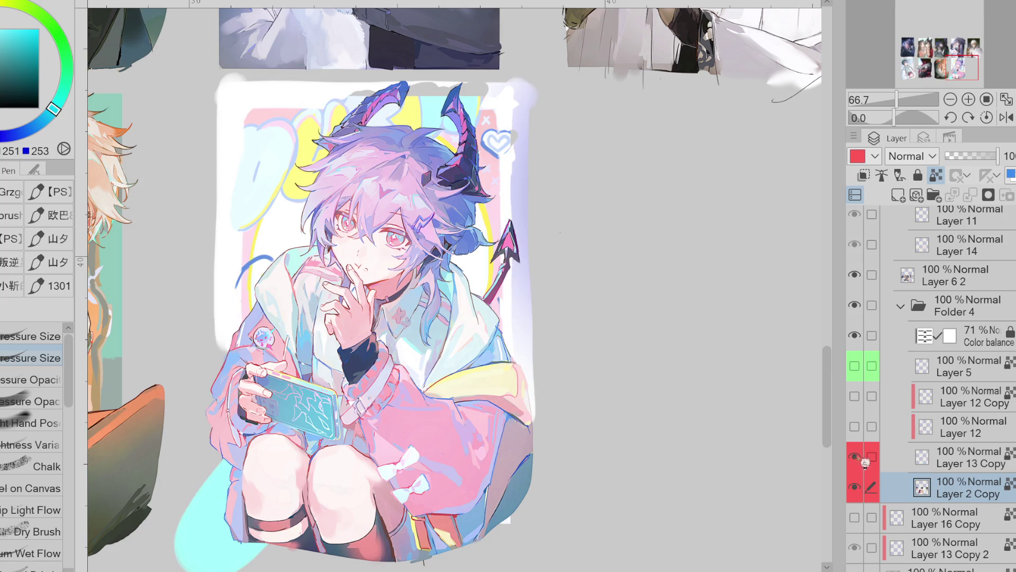
left_click(950, 463)
key("e")
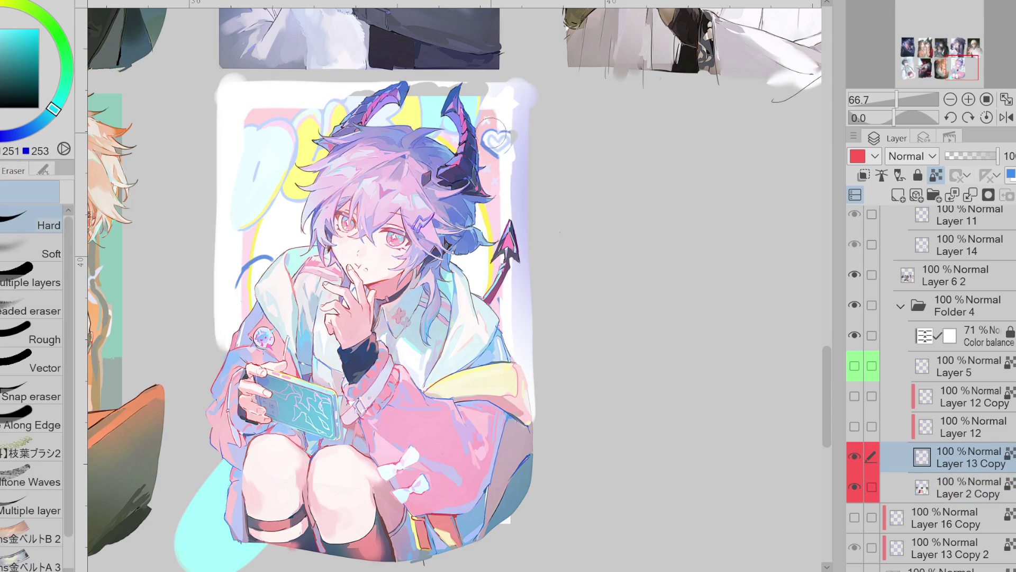
mouse_move(265, 259)
left_mouse_down()
mouse_move(243, 280)
mouse_move(264, 265)
mouse_move(256, 256)
mouse_move(240, 267)
left_mouse_up()
key("p")
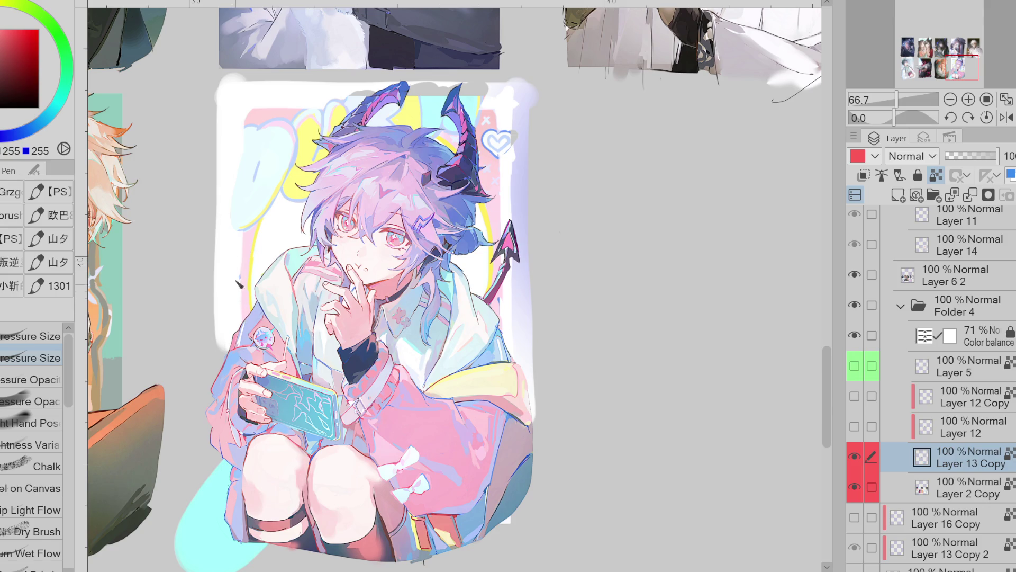
Clip Layer 13 Copy to the layer below and erase the white strip on the card's right edge
left_click(955, 486)
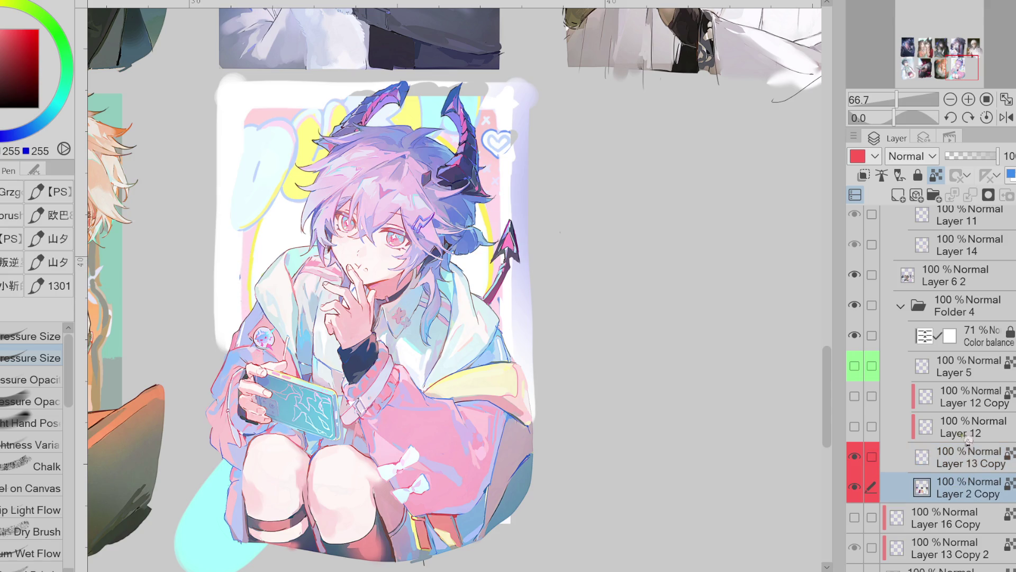
left_click(967, 456)
left_click(864, 175)
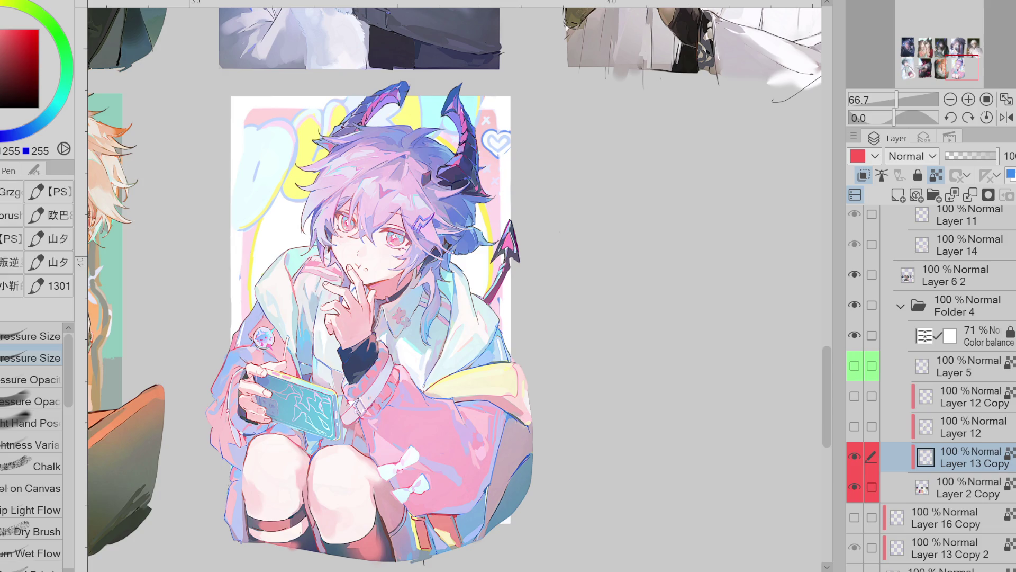
key("e")
mouse_move(521, 138)
left_mouse_down()
mouse_move(529, 249)
mouse_move(512, 318)
left_mouse_up()
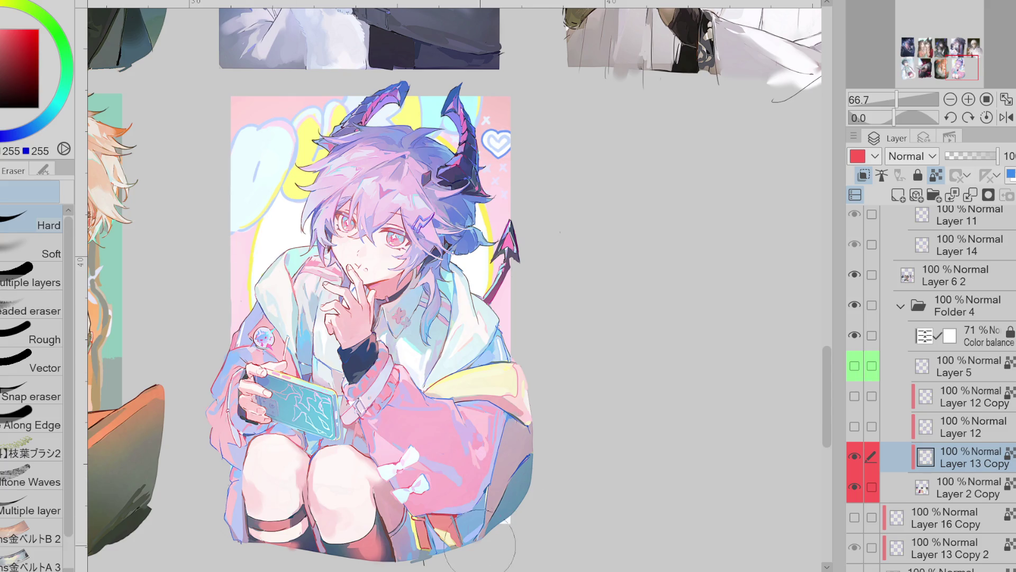
Draw a straight white line down the card's left edge, redrawing it twice
key("u")
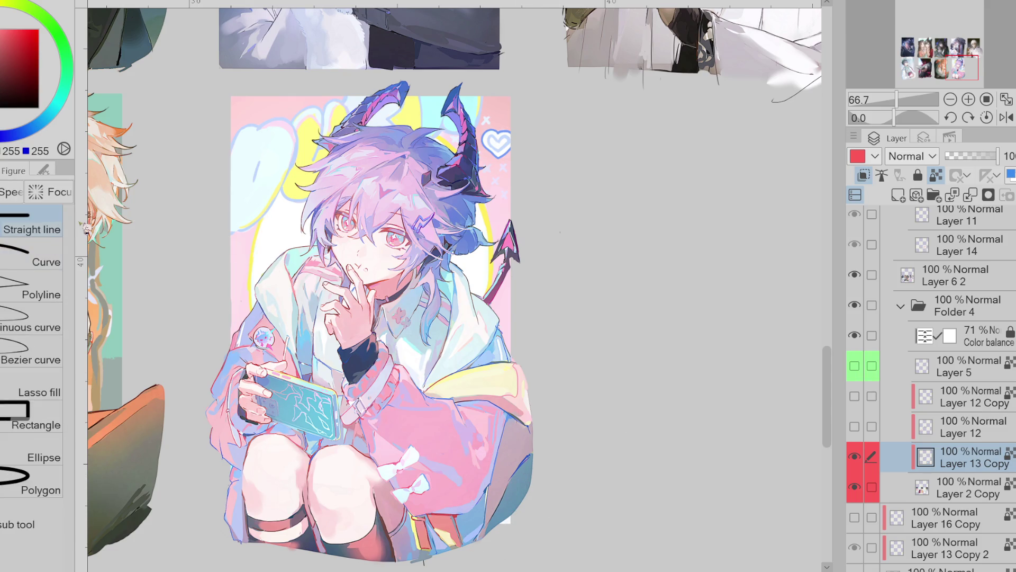
left_click_drag(240, 88, 226, 376)
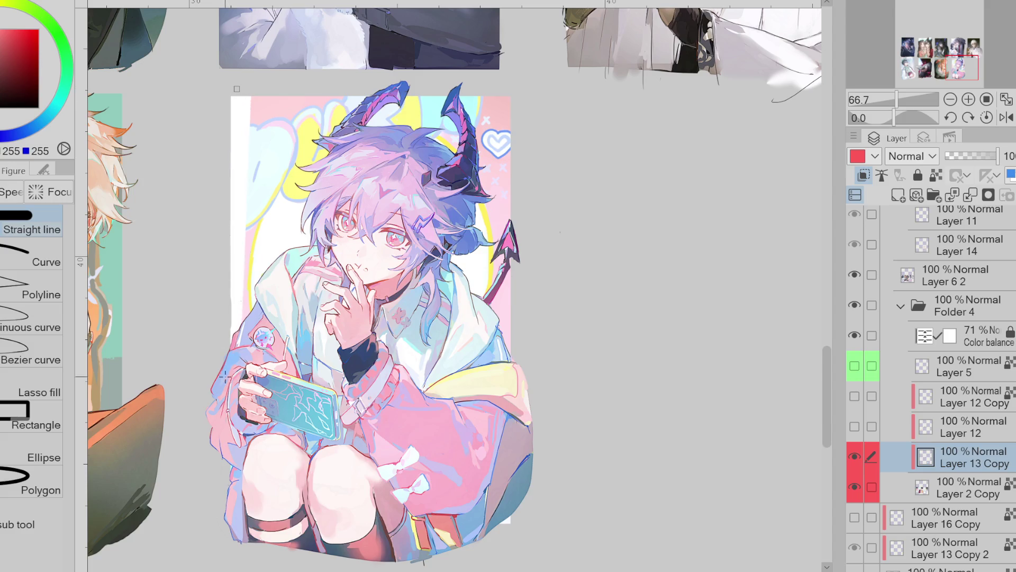
key("ctrl+z")
left_click_drag(230, 80, 225, 390)
key("ctrl+z")
left_click_drag(228, 85, 225, 411)
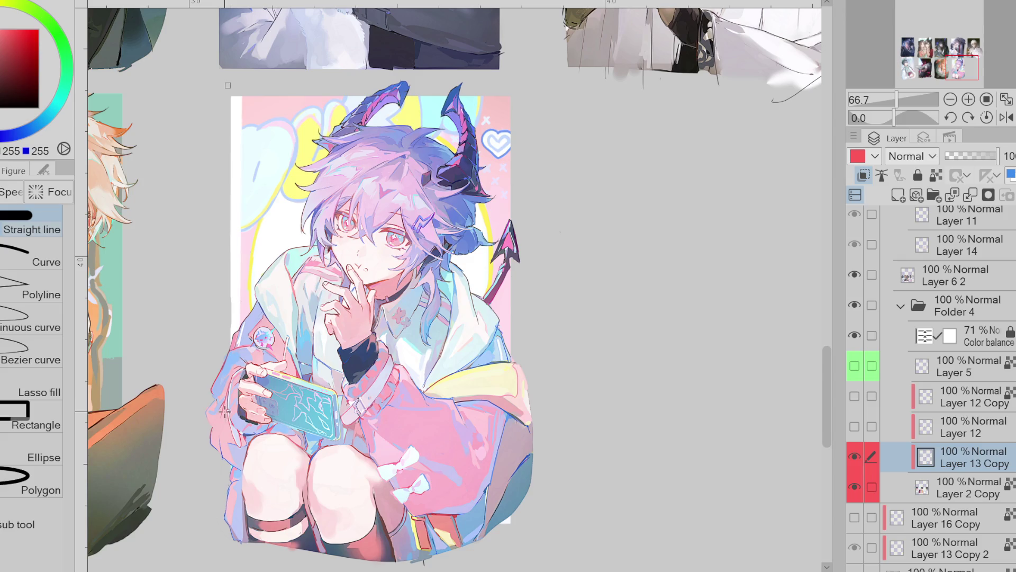
Draw a white line along the card's top edge, redoing it from the corner
left_click_drag(240, 88, 548, 94)
key("ctrl+z")
mouse_move(230, 95)
left_mouse_down()
mouse_move(566, 96)
mouse_move(511, 151)
mouse_move(516, 411)
left_mouse_up()
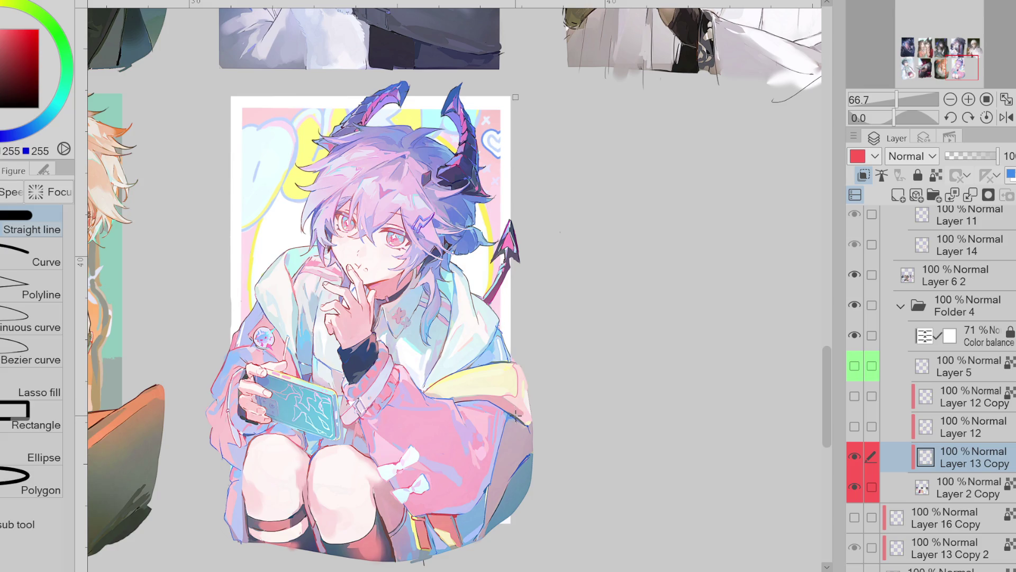
key("e")
scroll(508, 100, "up", 1)
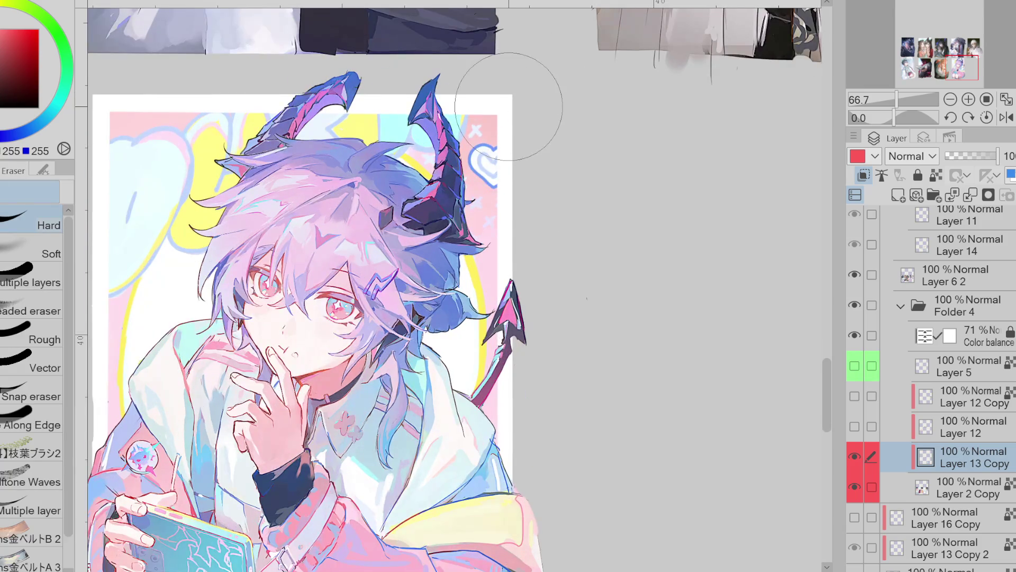
key("p")
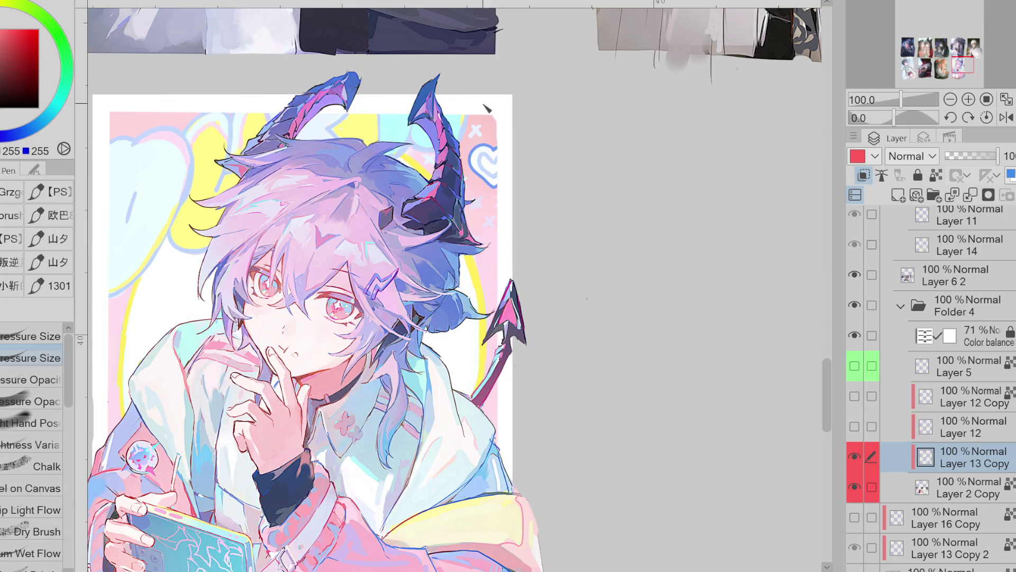
Lower Layer 13 Copy's opacity to 41% and undo an erased left-edge strip
scroll(561, 100, "down", 1)
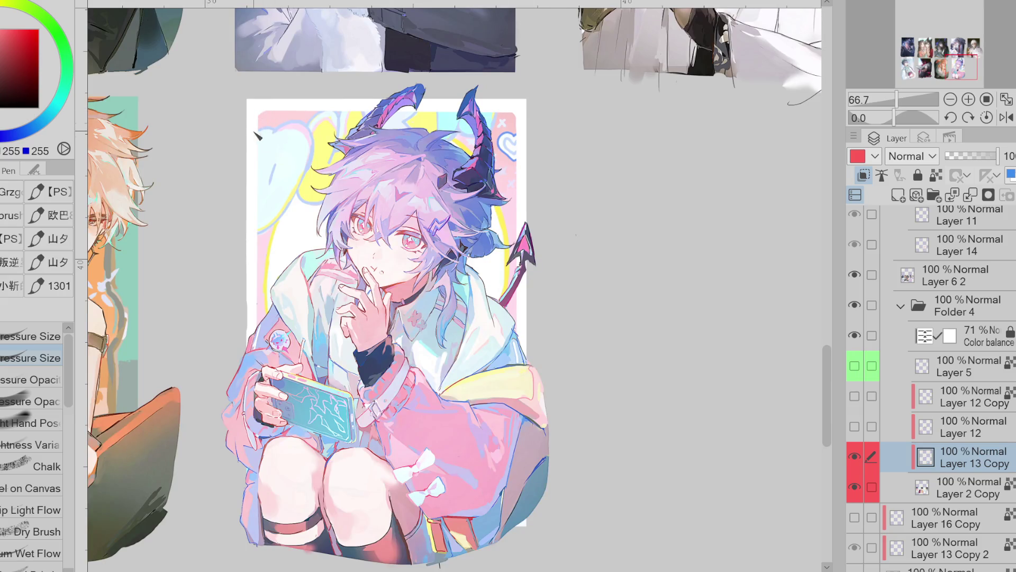
left_click_drag(982, 155, 967, 156)
scroll(259, 126, "up", 2)
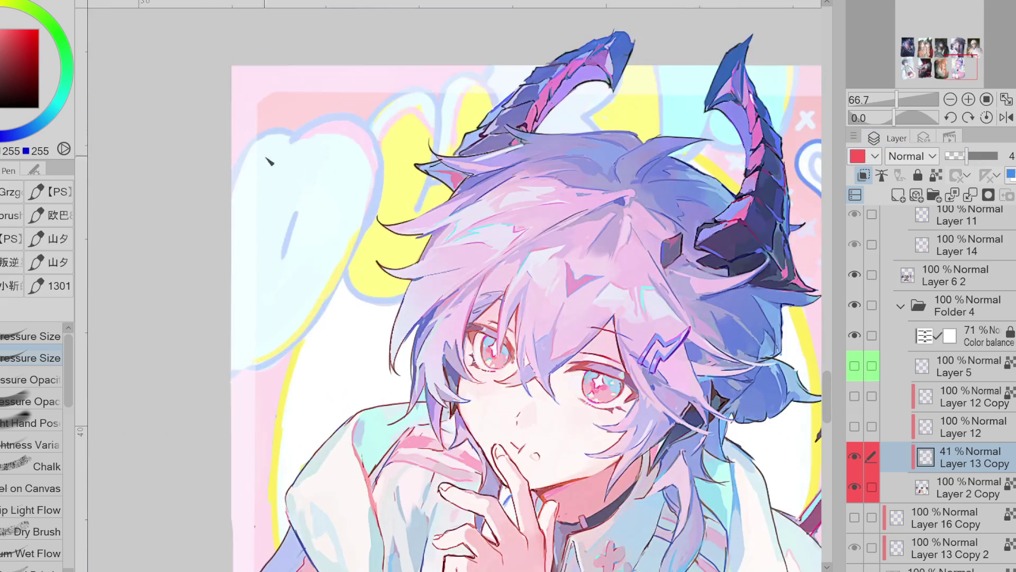
key("e")
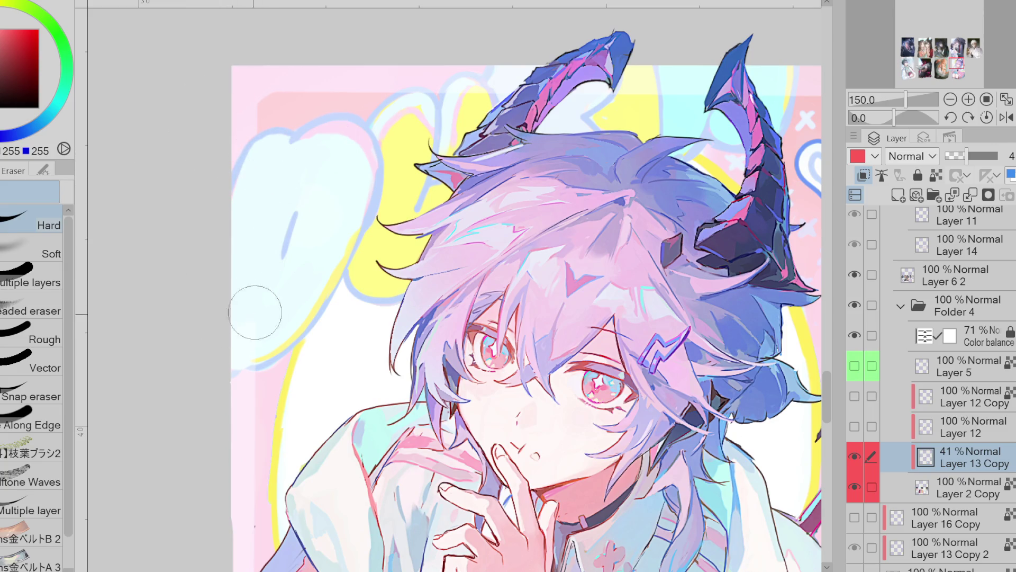
scroll(246, 349, "up", 1)
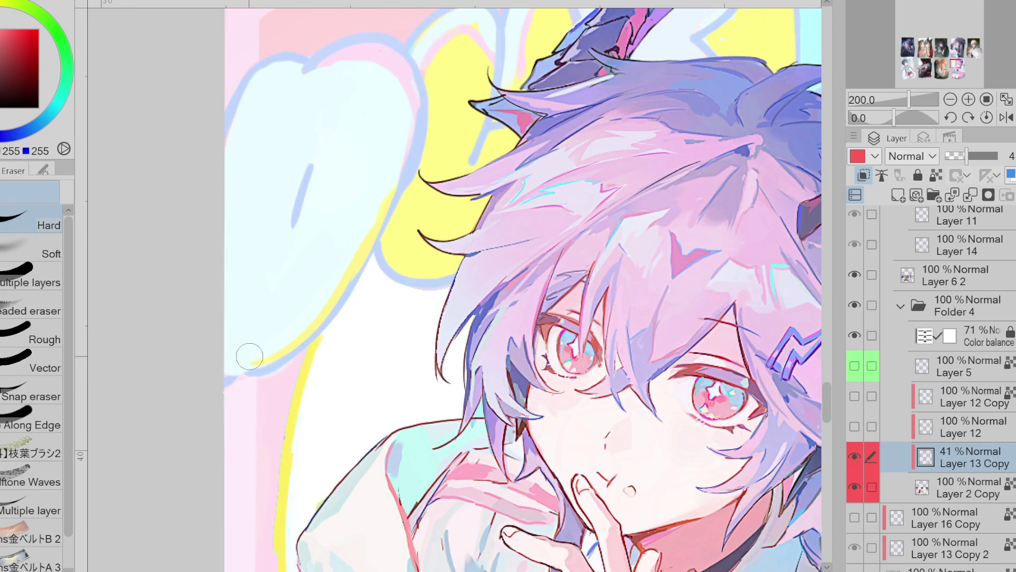
key("Delete")
key("alt+bracketleft")
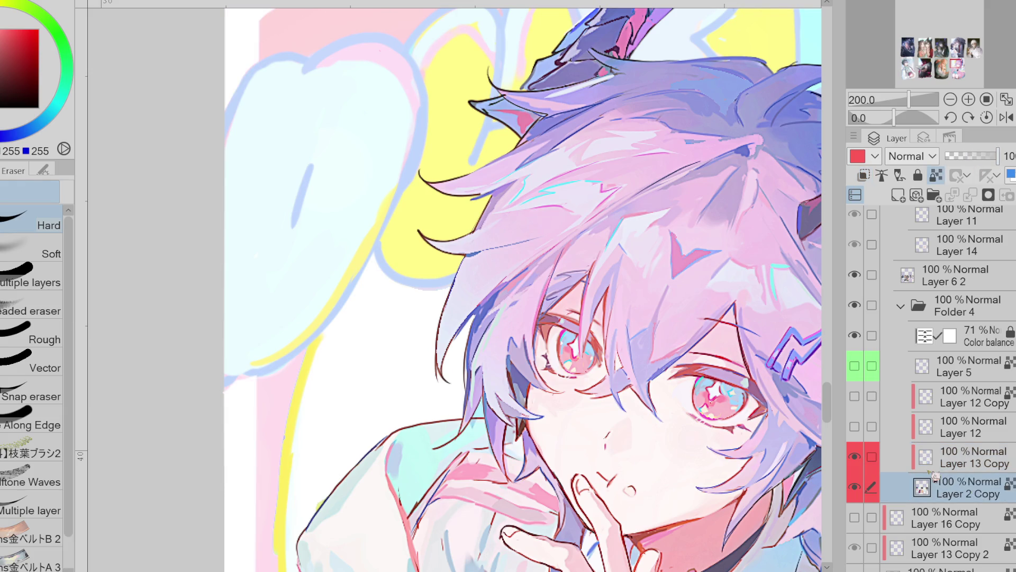
key("p")
Reselect Layer 13 Copy for erasing at 32% opacity and zoom out to show the horns
scroll(232, 466, "down", 1)
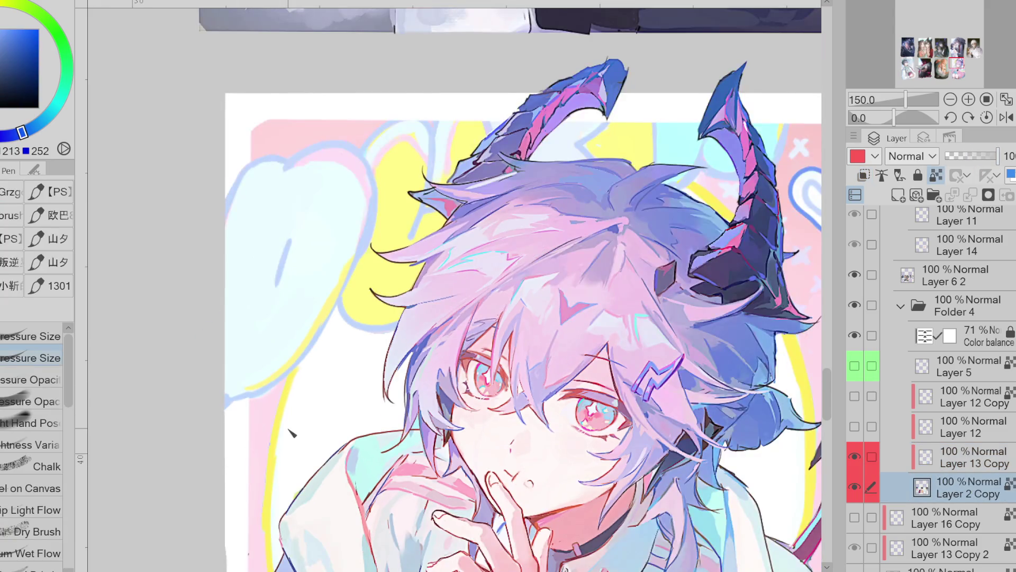
left_click(984, 453)
key("e")
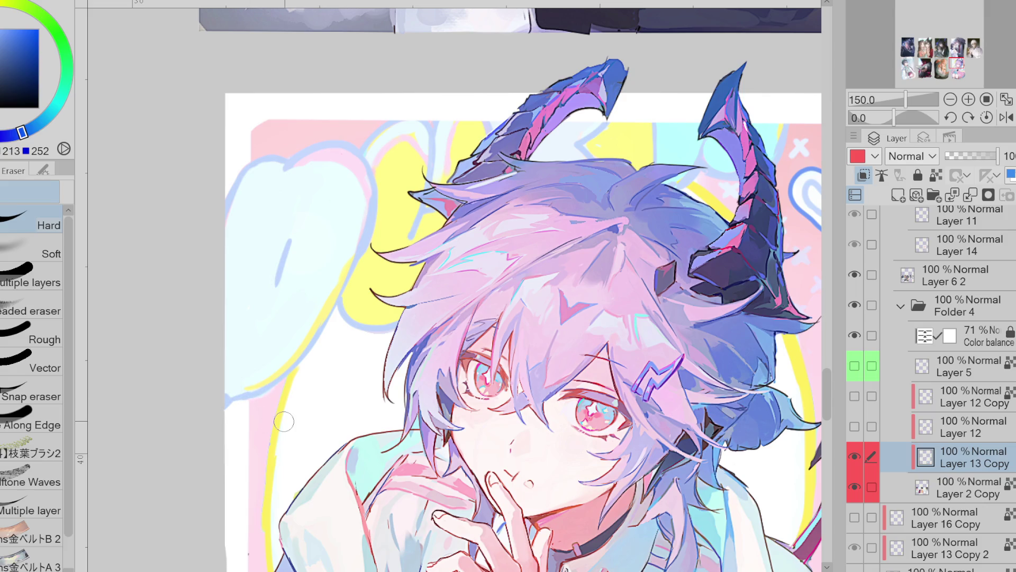
left_click_drag(985, 161, 963, 159)
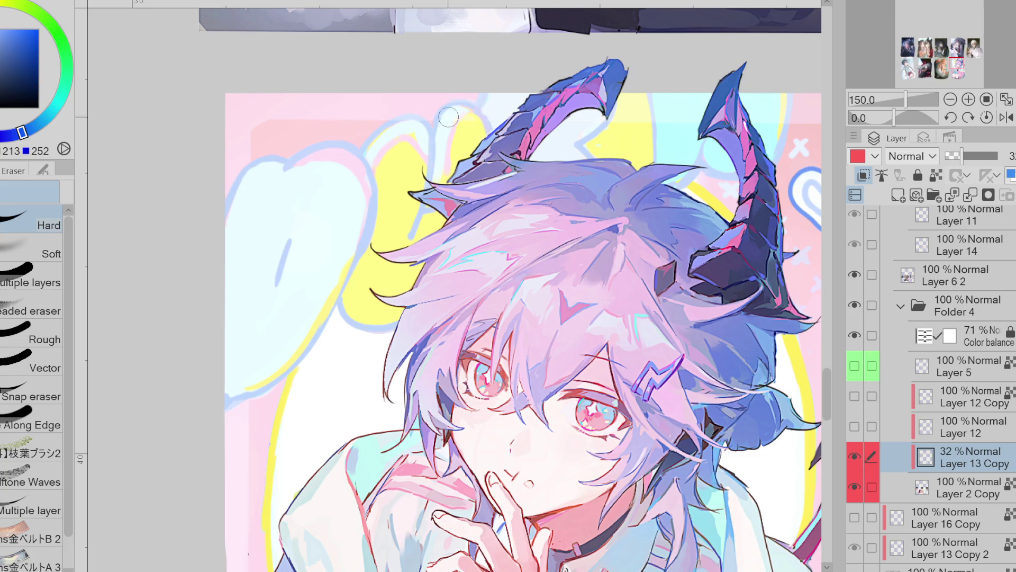
scroll(491, 83, "up", 1)
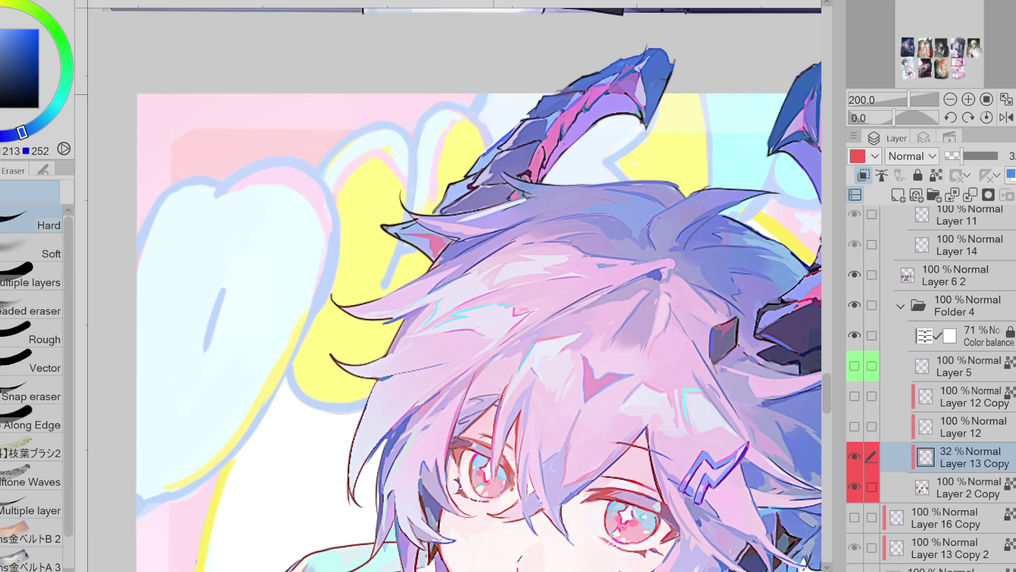
key("ctrl+minus")
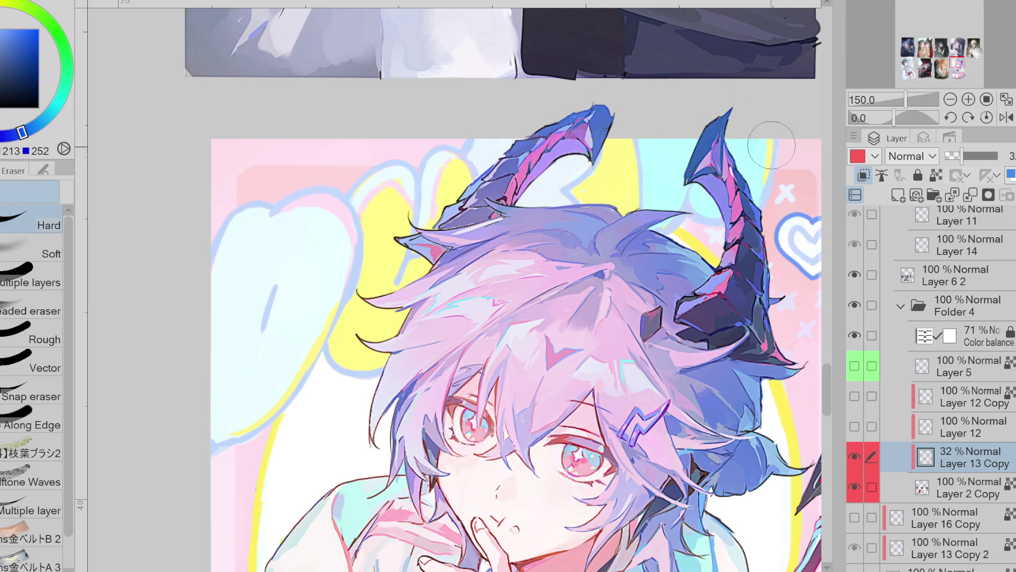
scroll(771, 144, "down", 3)
scroll(753, 214, "up", 4)
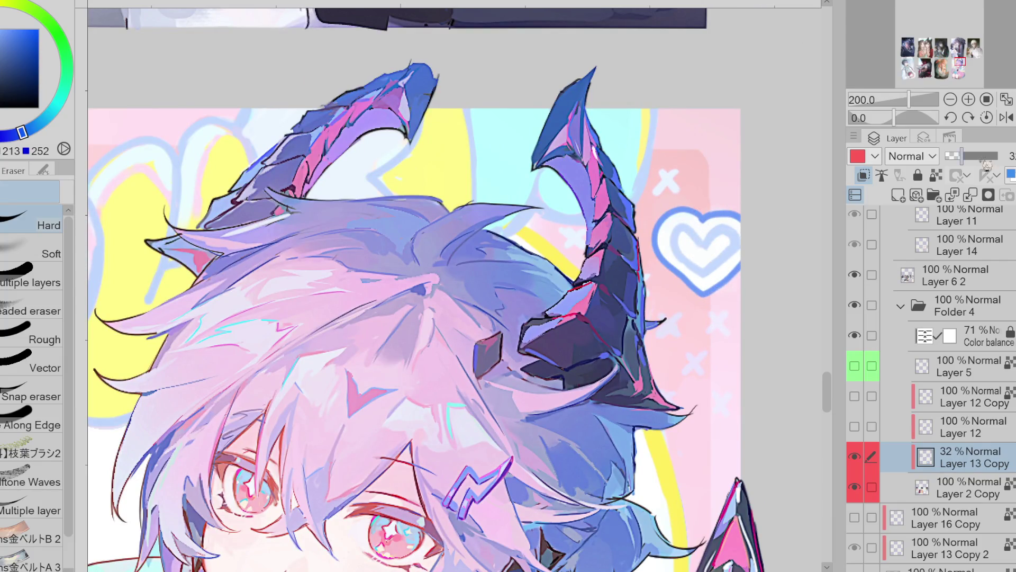
Restore Layer 13 Copy to full opacity and pan around the card to inspect the cleanup
left_click_drag(985, 165, 1001, 158)
scroll(480, 194, "down", 3)
scroll(480, 194, "up", 2)
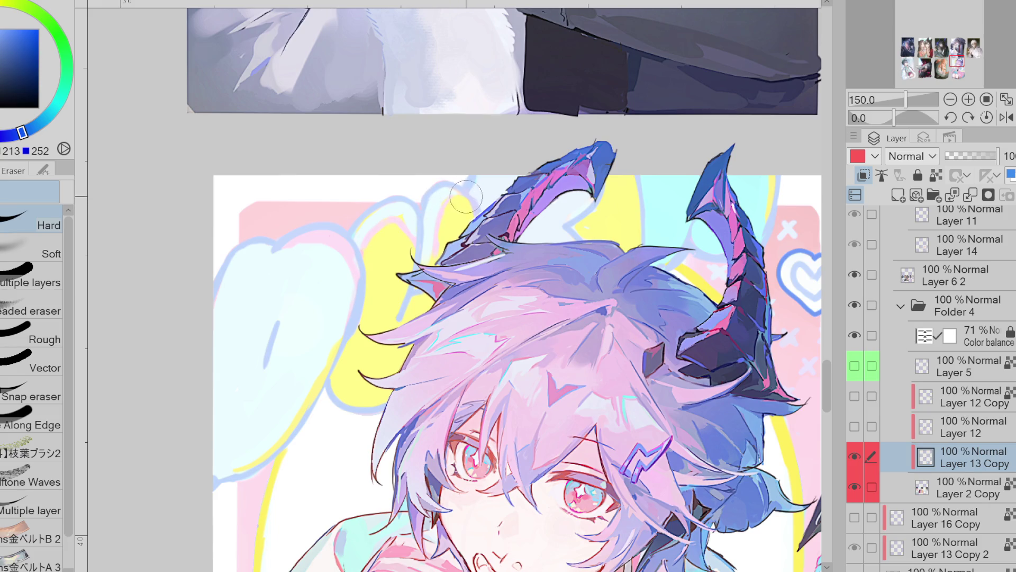
scroll(466, 195, "down", 2)
scroll(465, 212, "up", 2)
scroll(465, 214, "down", 2)
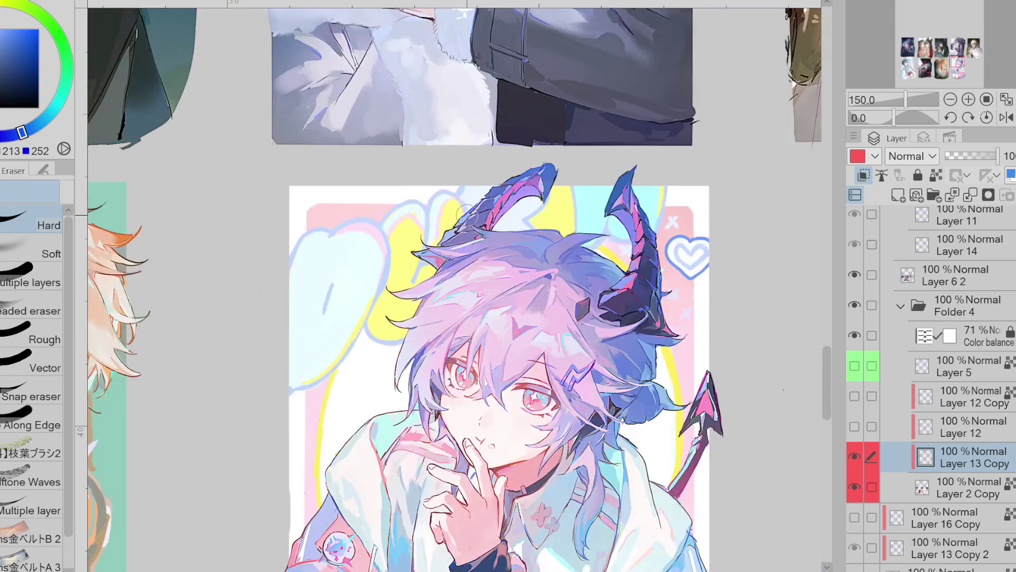
scroll(463, 214, "down", 2)
scroll(463, 213, "down", 1)
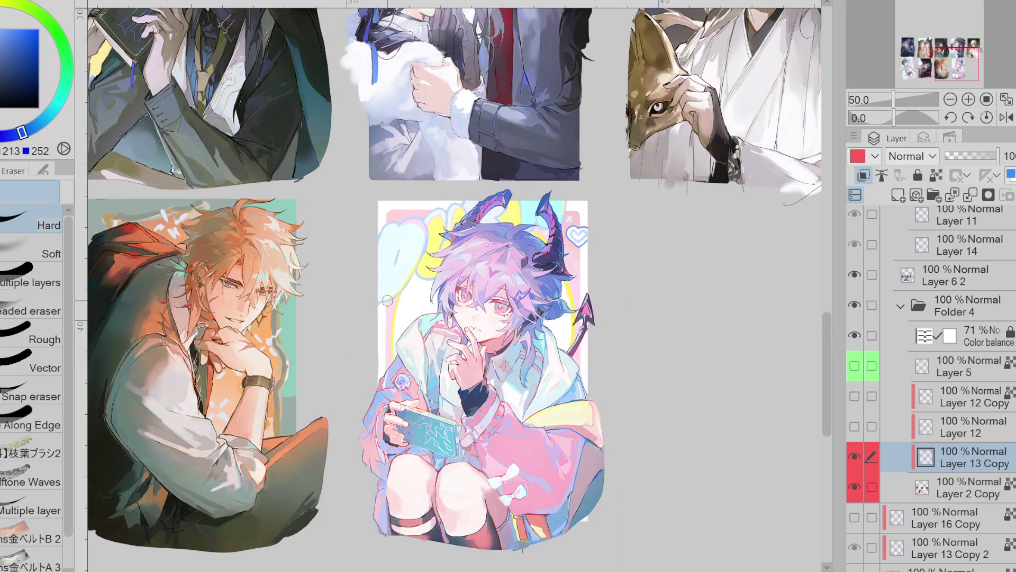
scroll(387, 300, "up", 3)
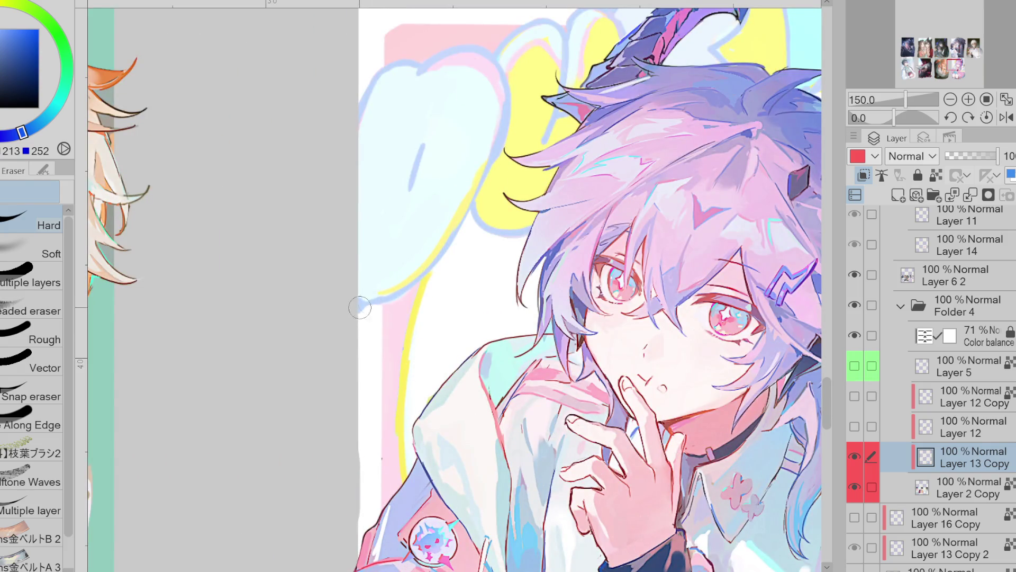
scroll(363, 370, "up", 1)
scroll(360, 377, "down", 1)
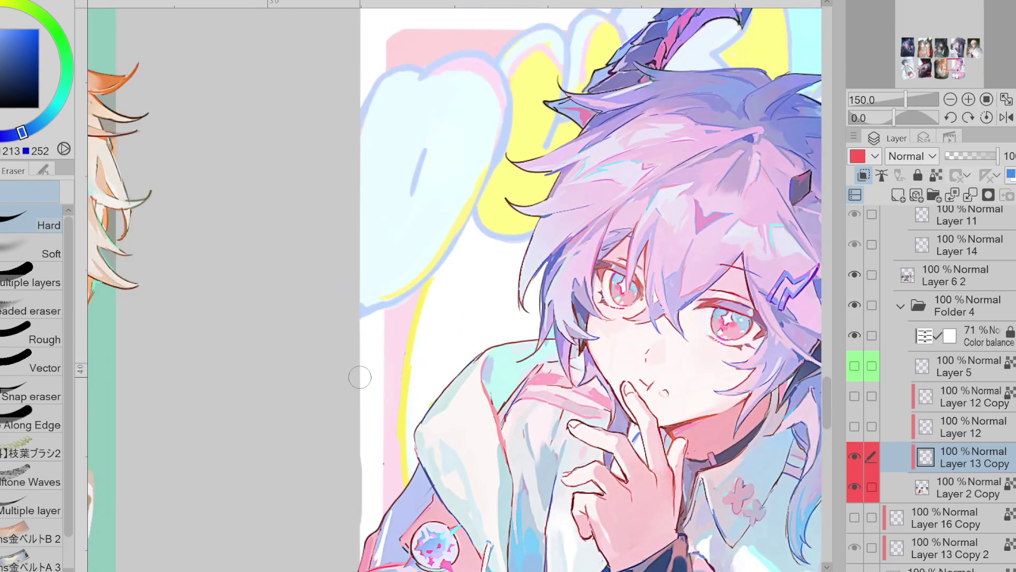
scroll(360, 377, "down", 4)
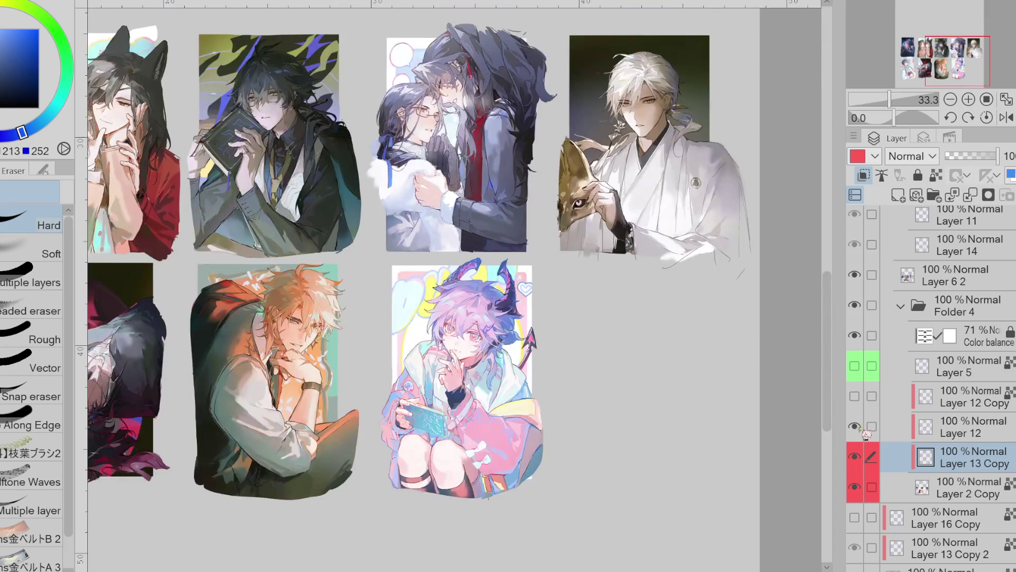
Hide and restore two overlay layers to compare the cards
left_click(854, 427)
left_click(855, 426)
left_click(854, 396)
left_click(854, 396)
left_click(854, 396)
Show the flame background and Layer 5's cyan lettering, making Layer 5 active
left_click(872, 365)
left_click(854, 365)
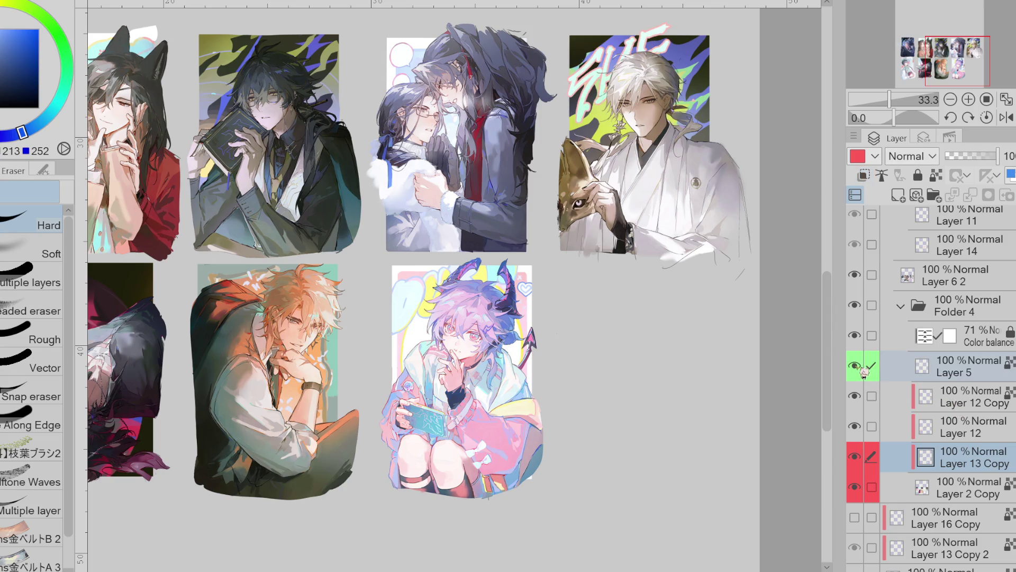
left_click(968, 373)
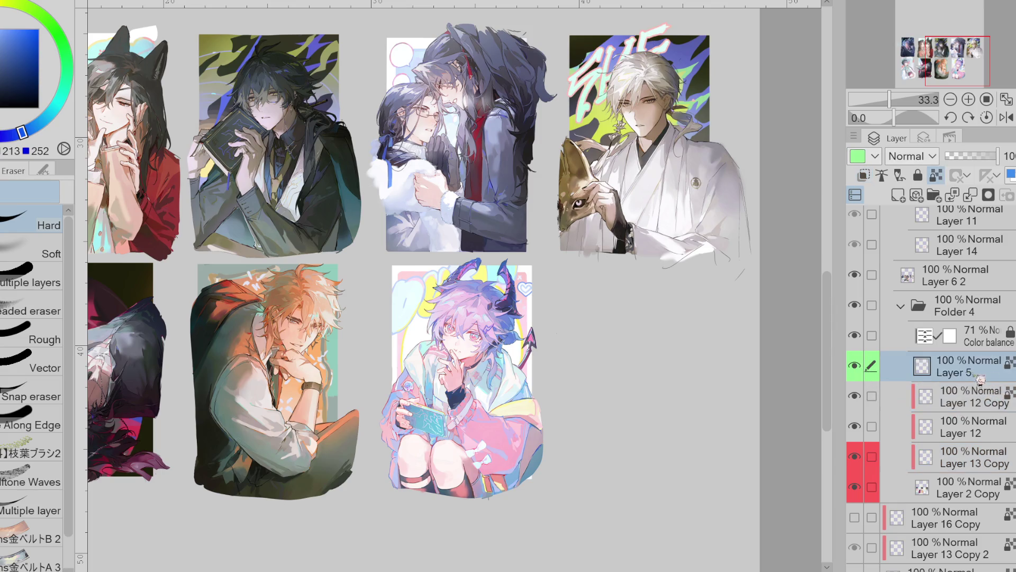
scroll(516, 445, "left", 5)
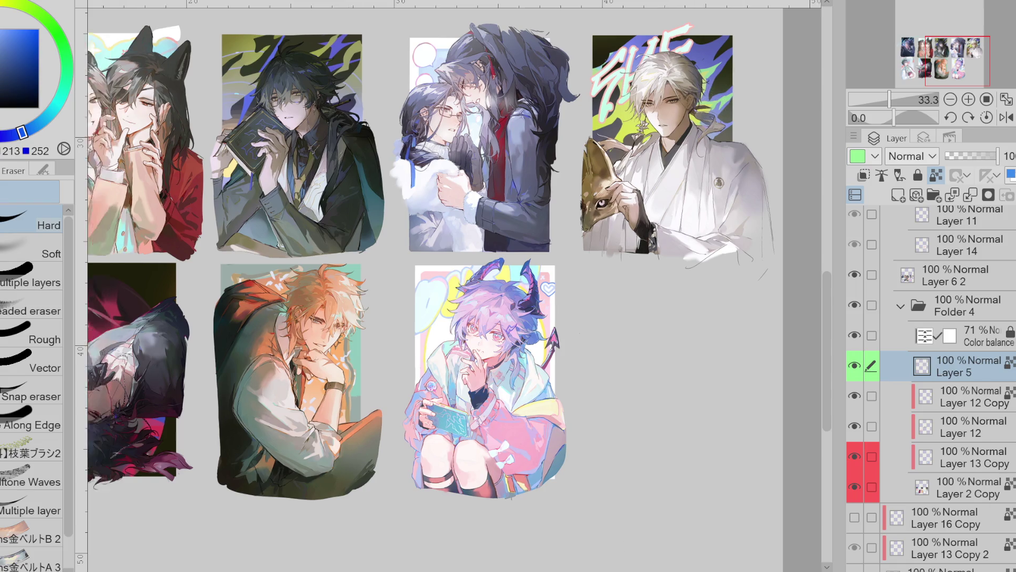
scroll(515, 511, "down", 3)
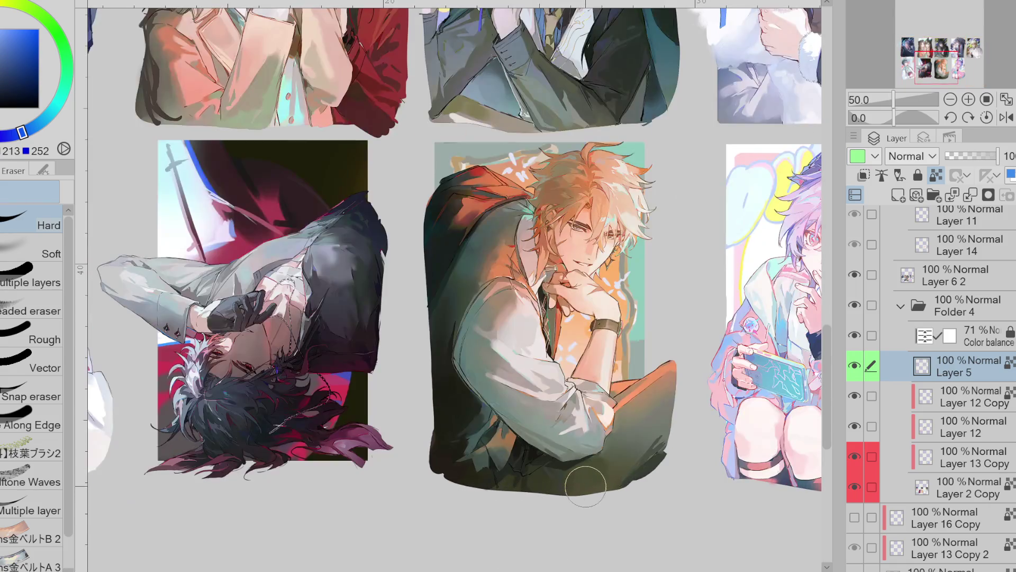
scroll(585, 490, "up", 2)
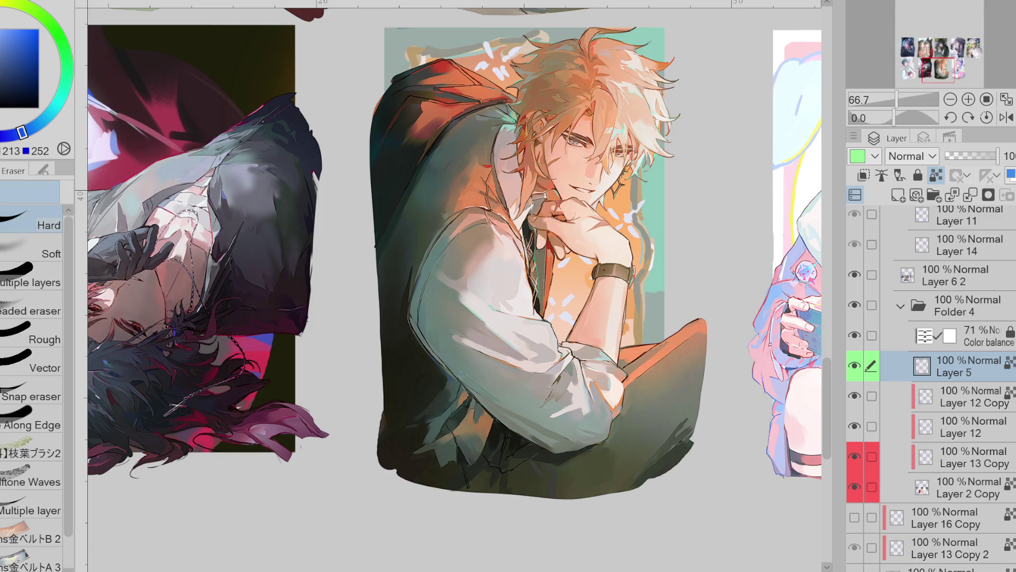
scroll(676, 185, "up", 2)
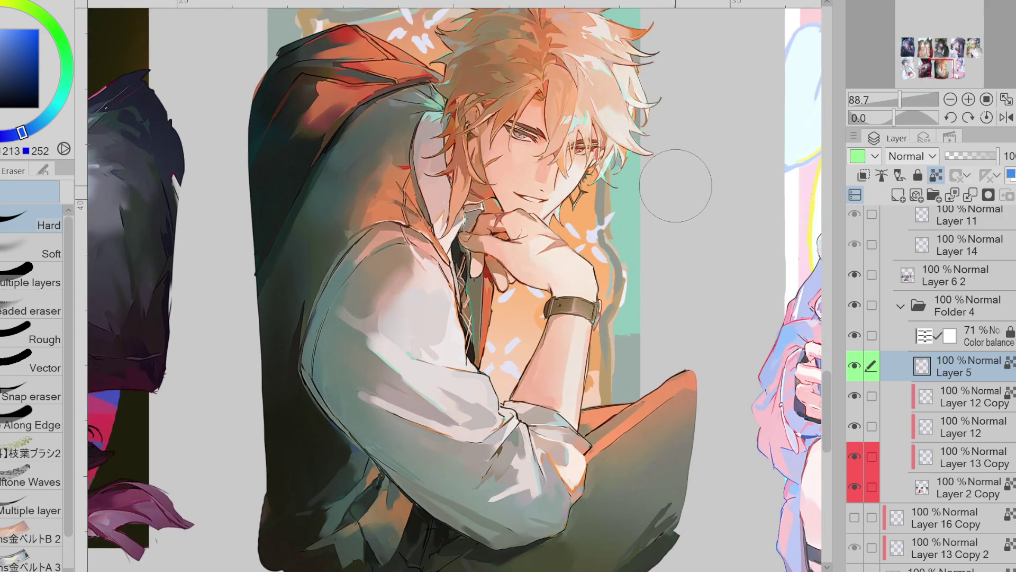
scroll(676, 185, "down", 2)
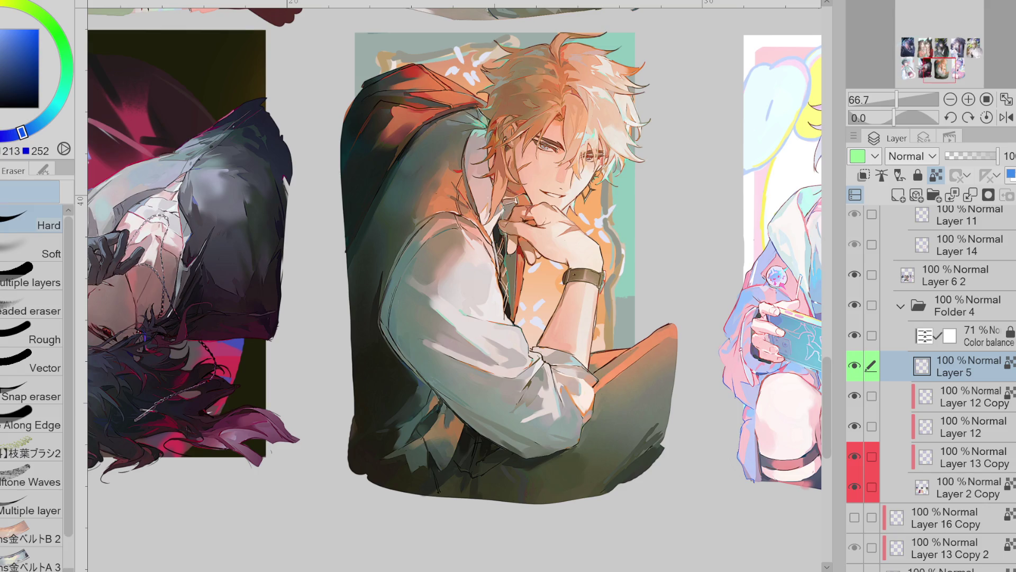
scroll(529, 434, "down", 1)
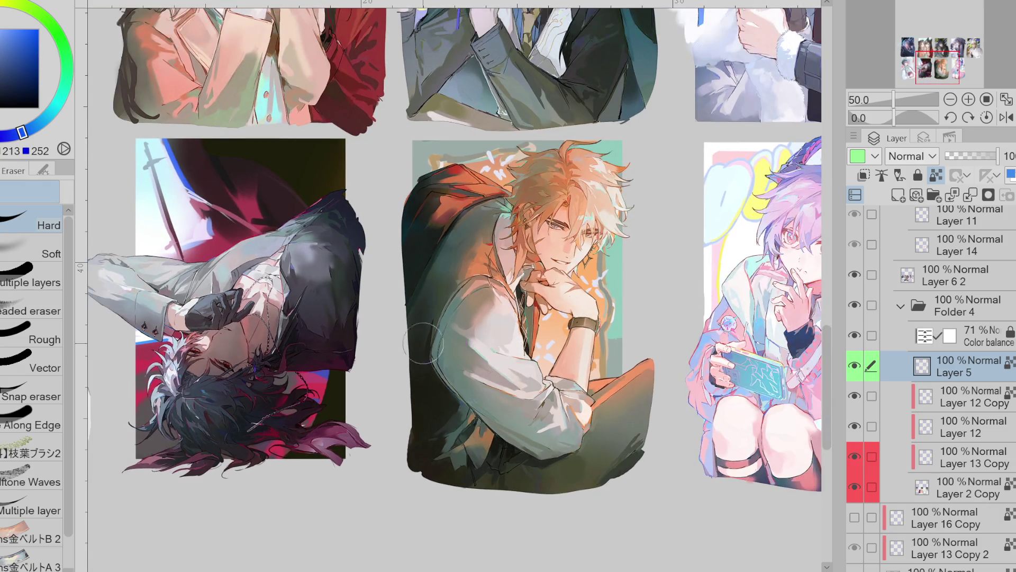
scroll(604, 289, "up", 2)
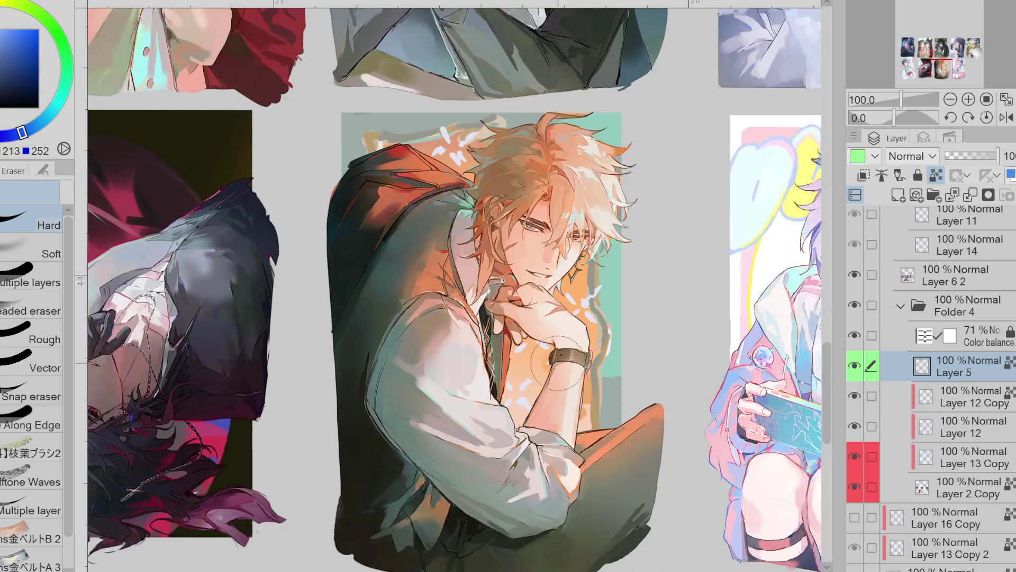
scroll(558, 364, "down", 2)
scroll(669, 261, "up", 1)
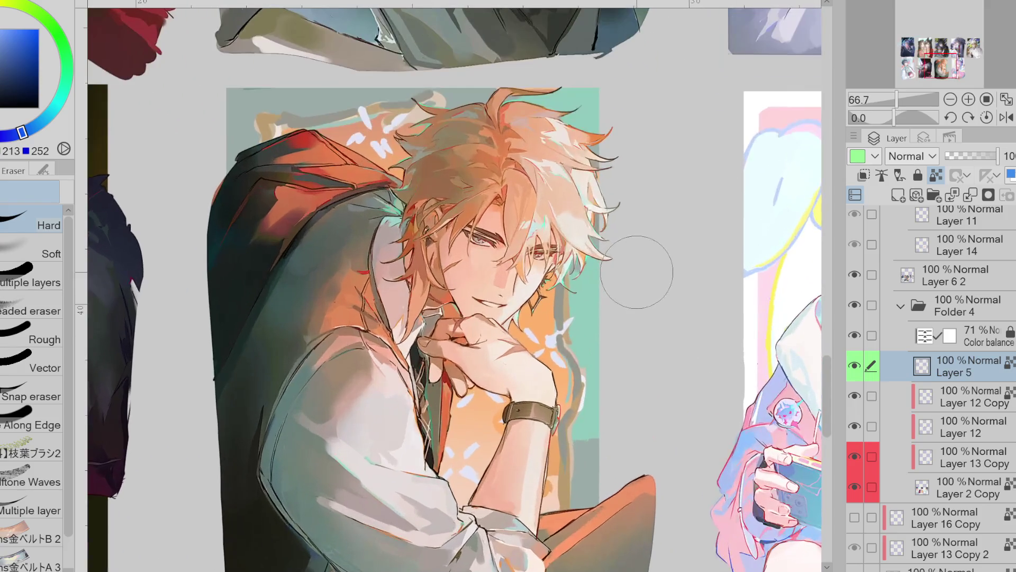
scroll(637, 273, "up", 1)
left_click(968, 488)
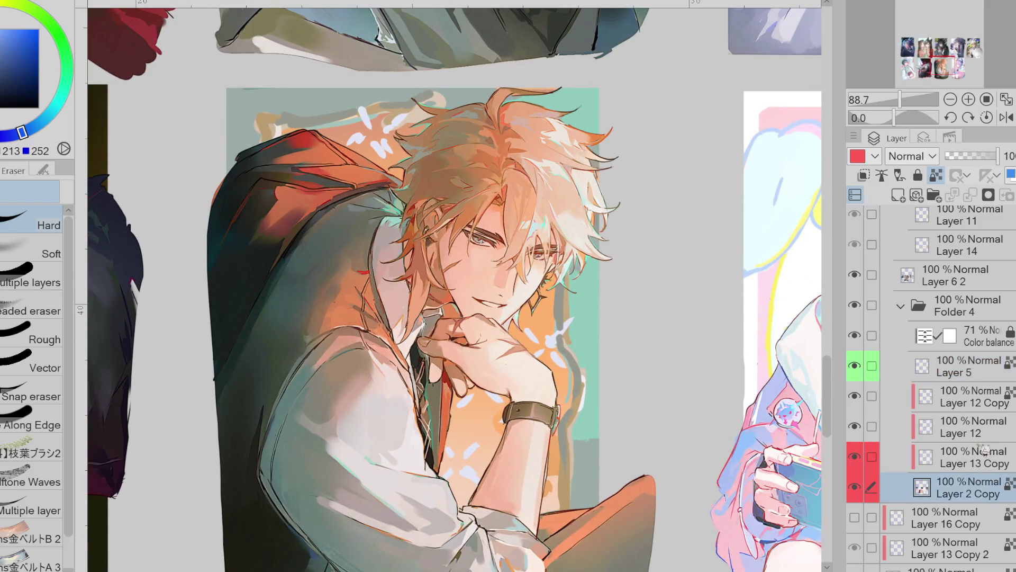
key("ctrl+0")
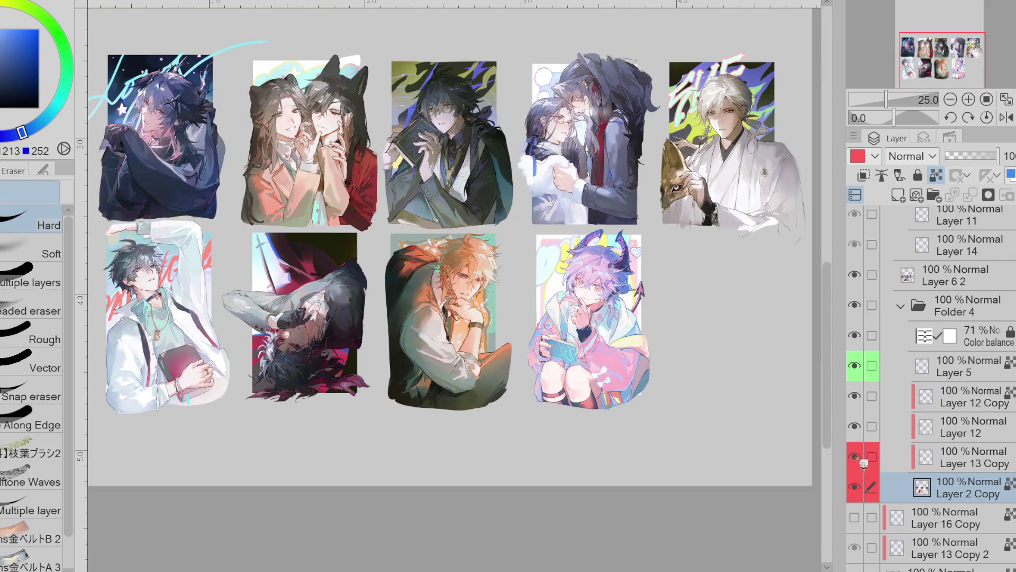
Move Layer 13 Copy up beneath Layer 12 Copy, hide Layer 5's cyan lettering, and compare overlays
left_click(895, 450)
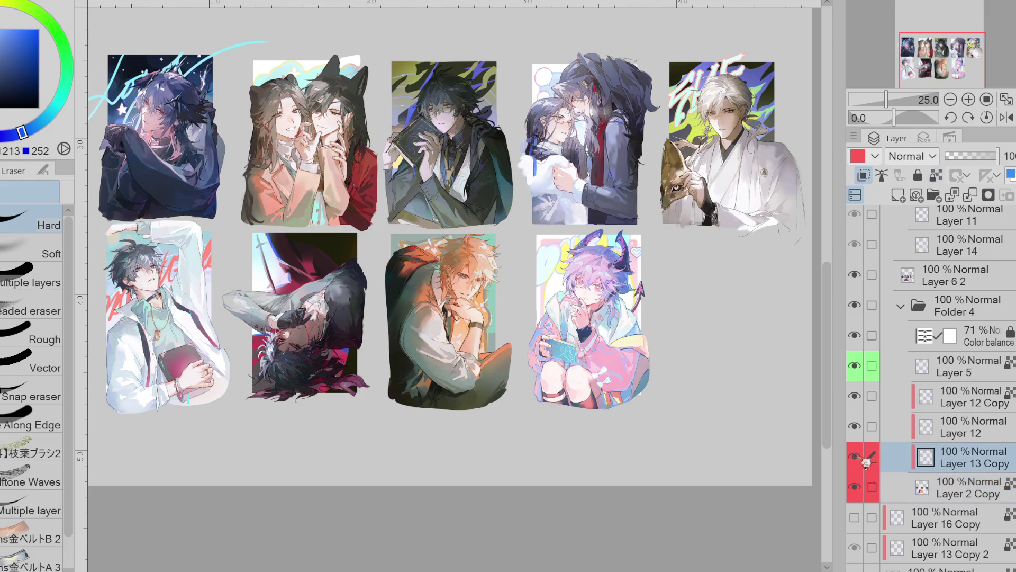
left_click_drag(959, 466, 978, 427)
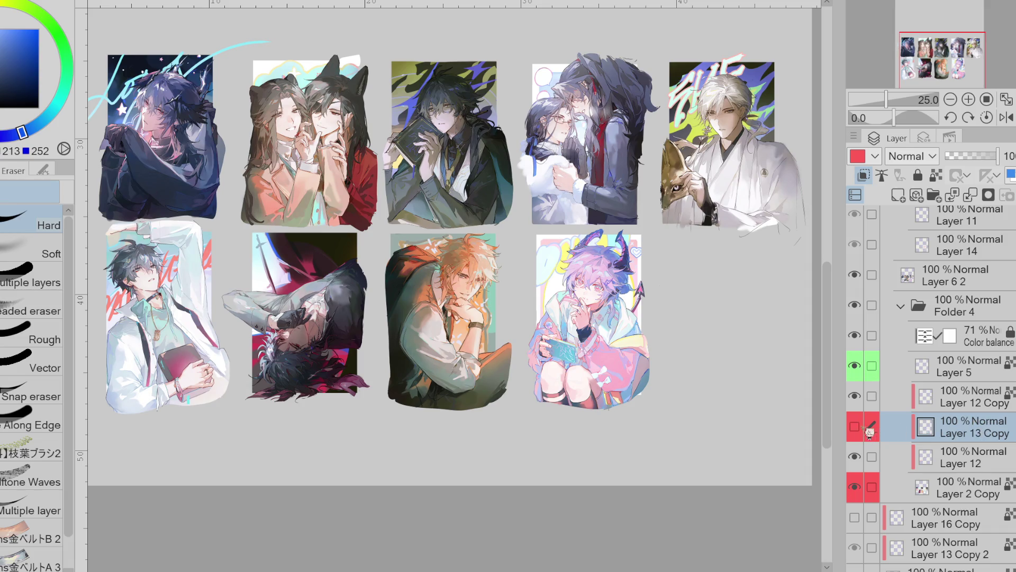
left_click(854, 396)
left_click(855, 396)
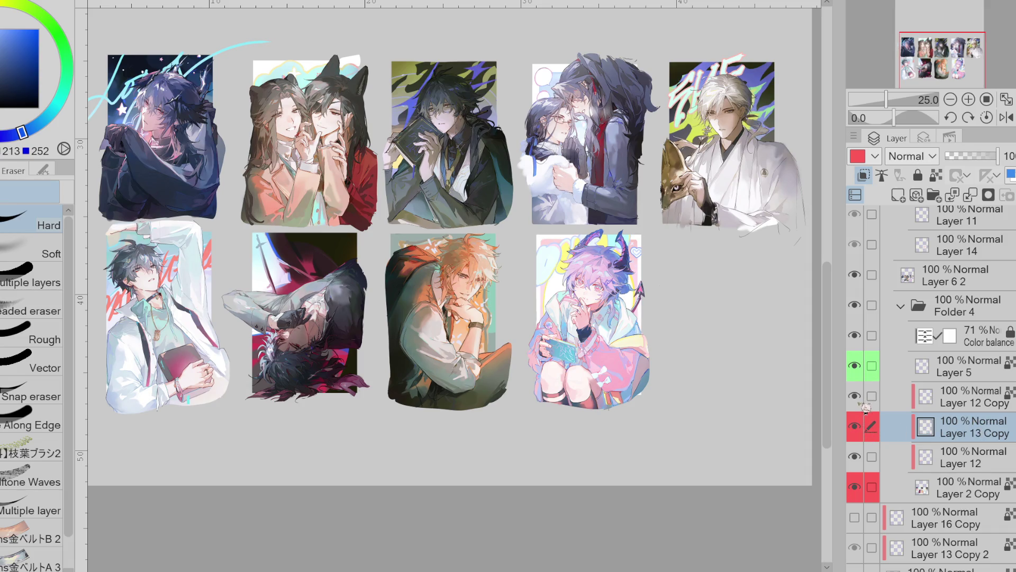
left_click(855, 365)
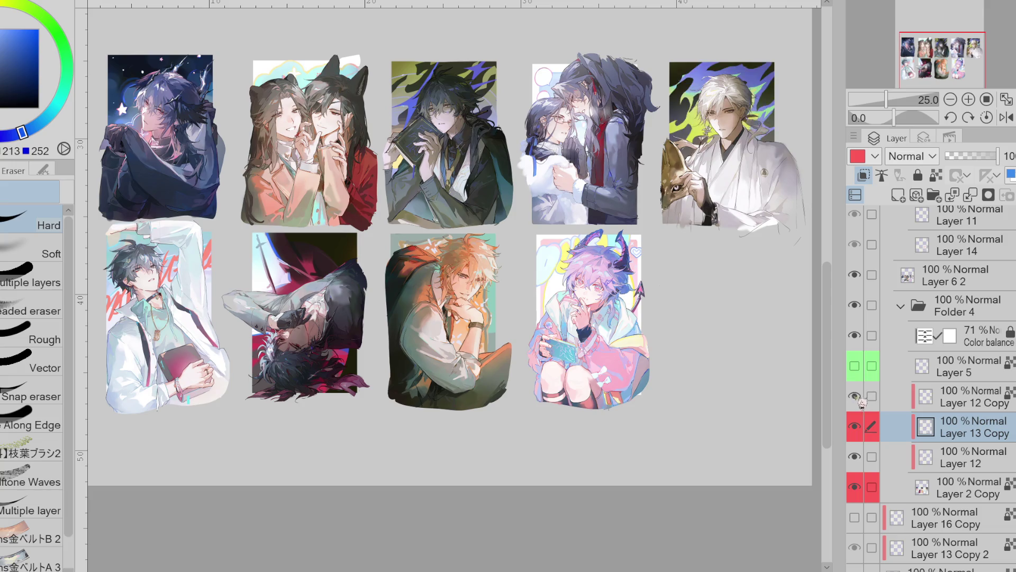
left_click(854, 426)
left_click(855, 426)
left_click(855, 396)
left_click(855, 396)
left_click(953, 396)
Merge Layer 12 Copy down into Layer 13 Copy and hide the merged layer
left_click(970, 195)
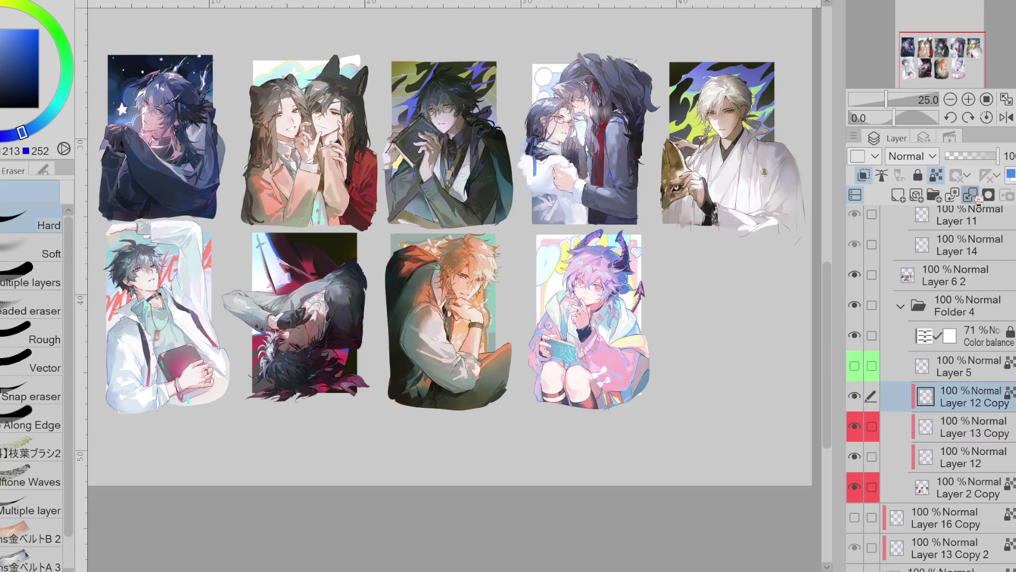
left_click(858, 401)
left_click(859, 401)
left_click(858, 401)
left_click(858, 401)
left_click(858, 401)
left_click(860, 428)
Toggle Layer 12 to compare the third card and make it the active layer
left_click(860, 428)
left_click(854, 426)
left_click(855, 426)
left_click(855, 426)
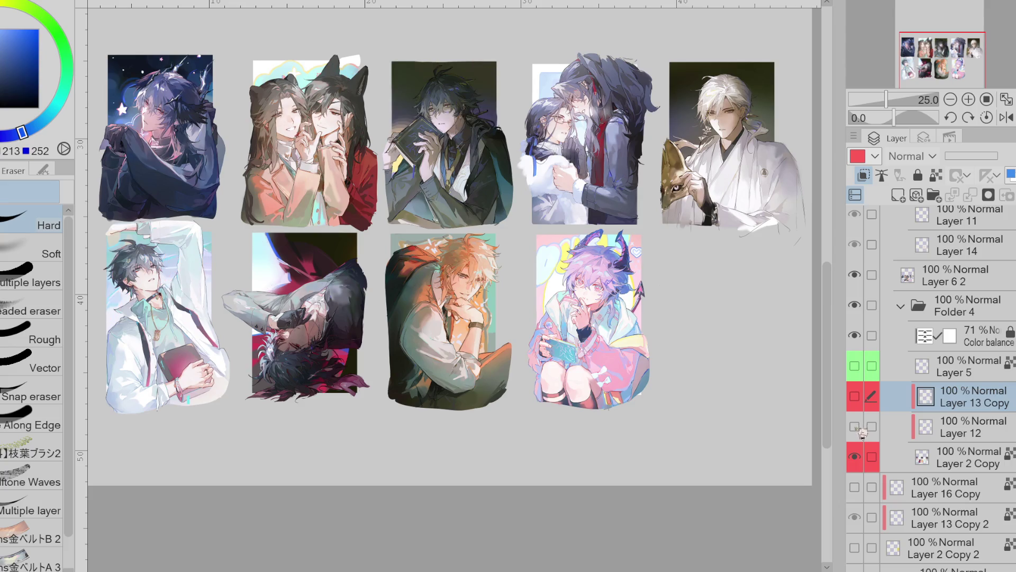
left_click(855, 427)
left_click(908, 427)
key("m")
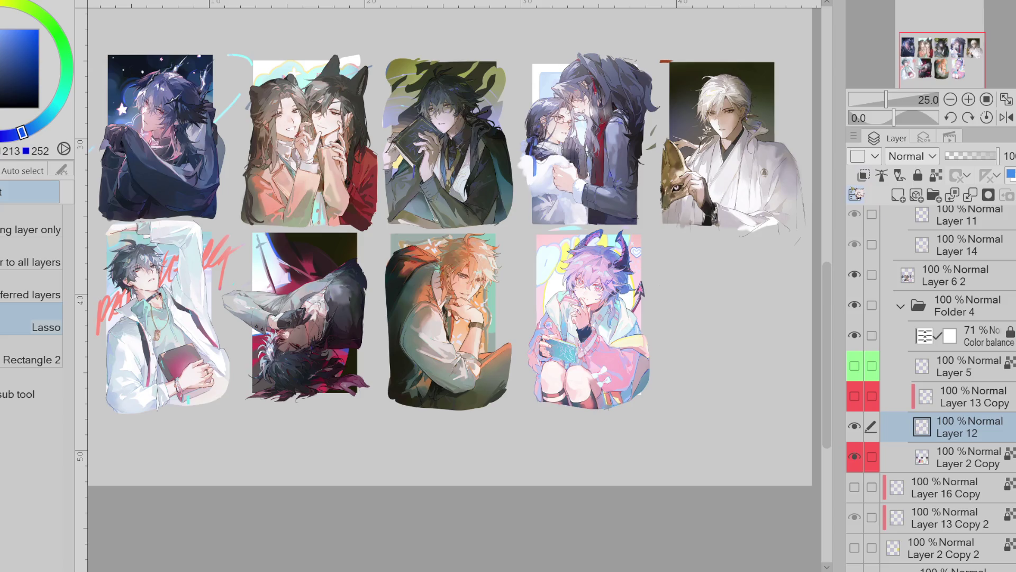
Copy the sixth card's red lettering onto a new layer above Layer 13 Copy and merge Layer 5 into it
mouse_move(109, 297)
left_mouse_down()
mouse_move(237, 306)
mouse_move(244, 233)
left_mouse_up()
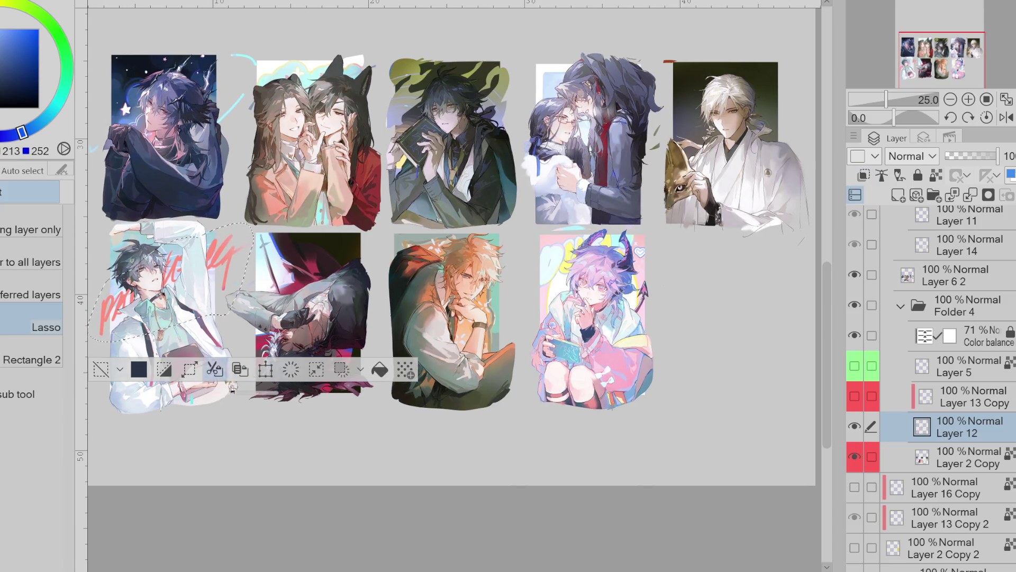
left_click(239, 370)
left_click_drag(953, 426, 953, 391)
left_click(953, 366)
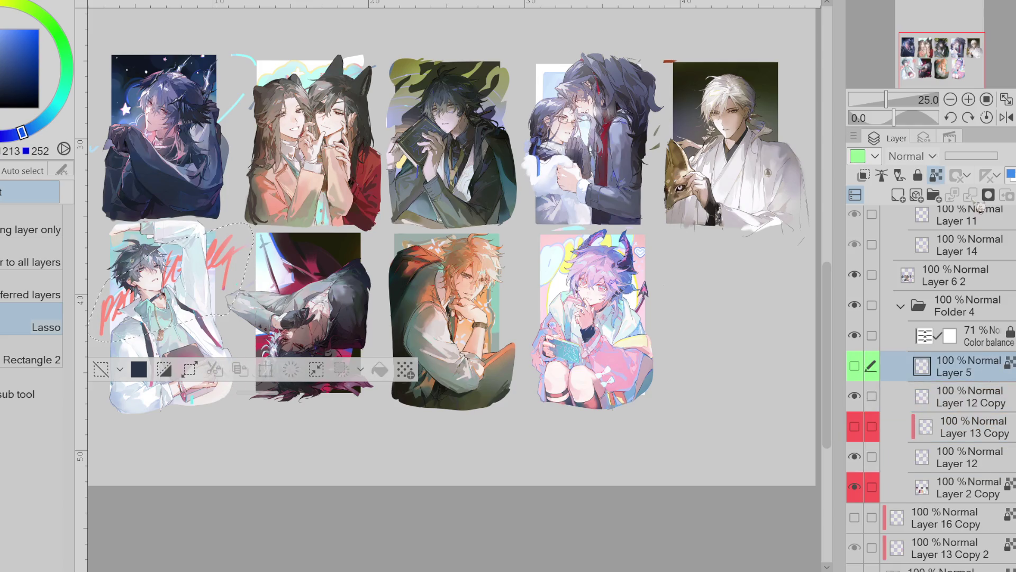
left_click(854, 335)
left_click(854, 335)
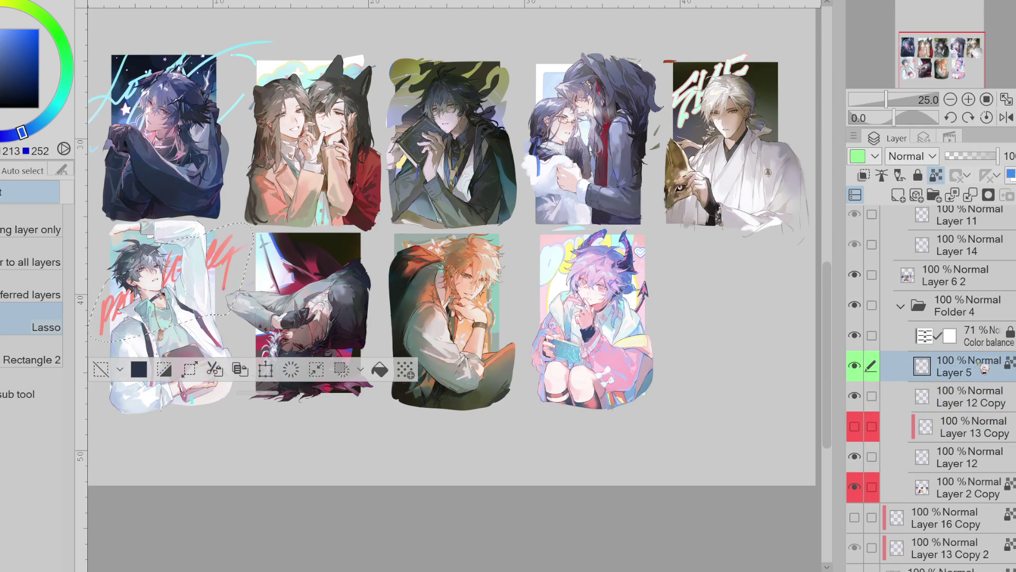
left_click(970, 195)
Hide Layer 12 Copy, drop the lasso selection, and make Layer 12 the selected layer
left_click(855, 365)
left_click_drag(871, 395, 868, 439)
key("ctrl+d")
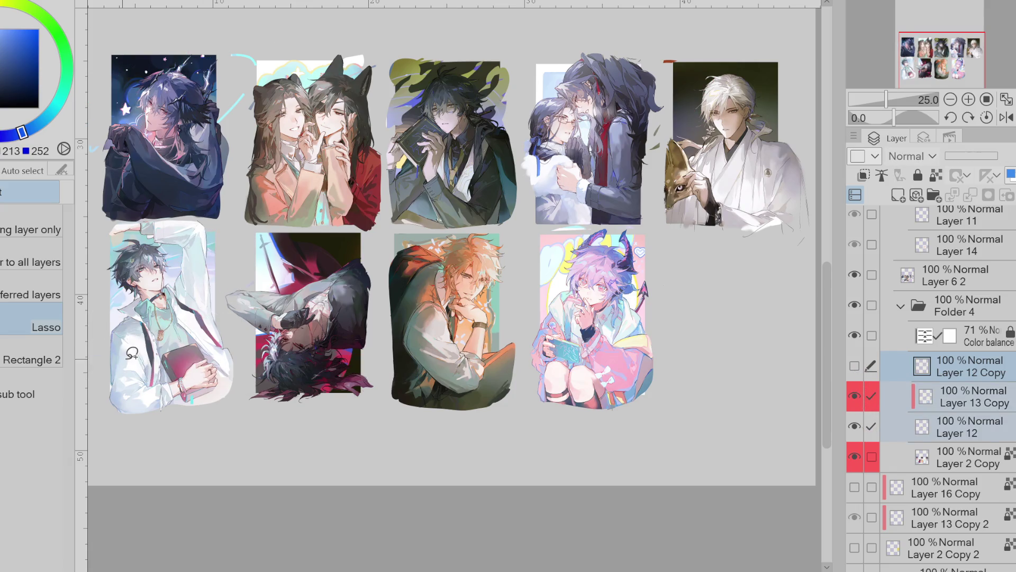
left_click(997, 421)
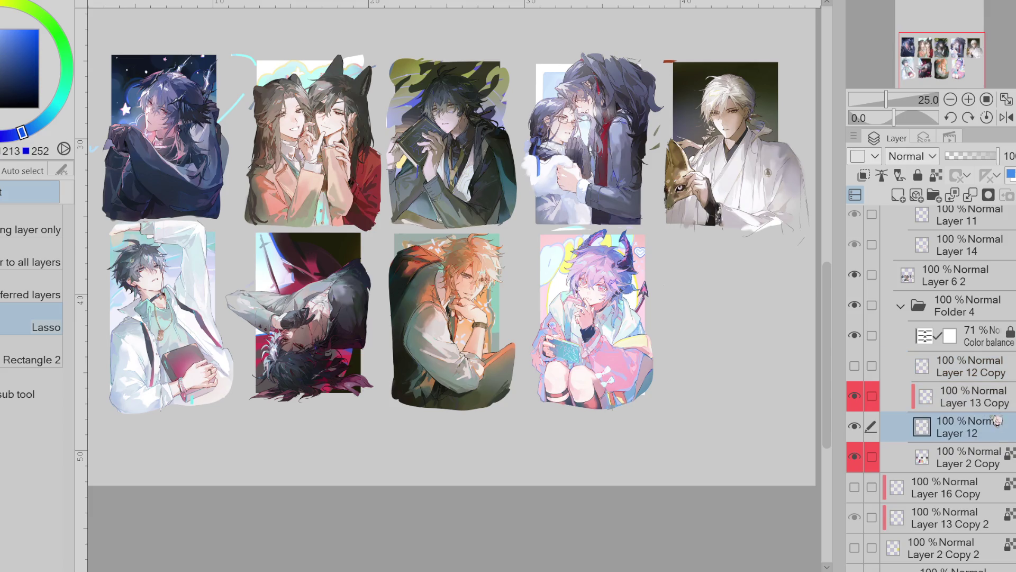
Toggle Layer 12 and Layer 13 Copy on and off to compare their flame backgrounds
left_click(862, 426)
left_click(868, 398)
left_click(870, 398)
left_click(870, 398)
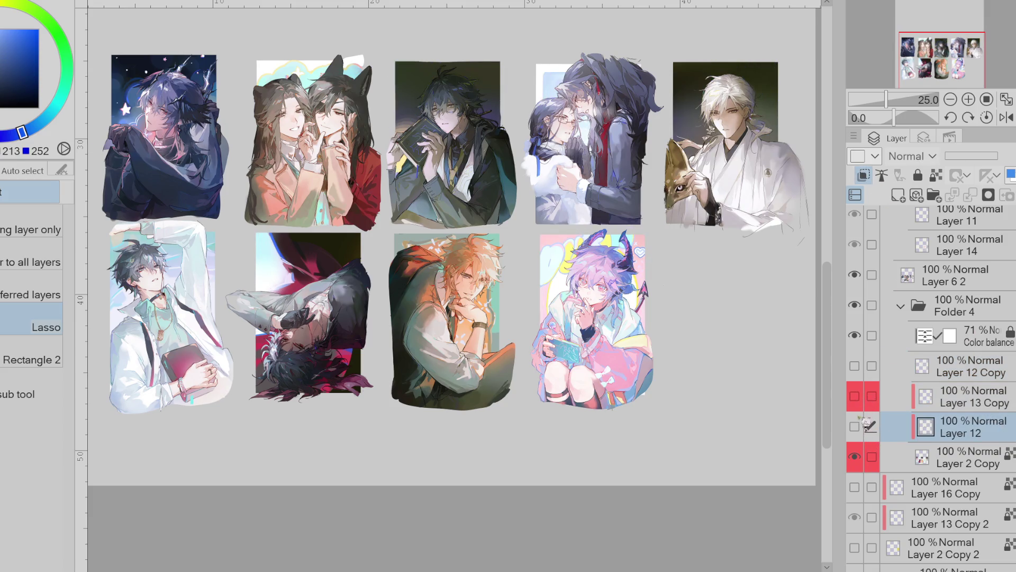
left_click(864, 427)
left_click(864, 427)
left_click(864, 427)
left_click(870, 398)
left_click(869, 398)
left_click(870, 398)
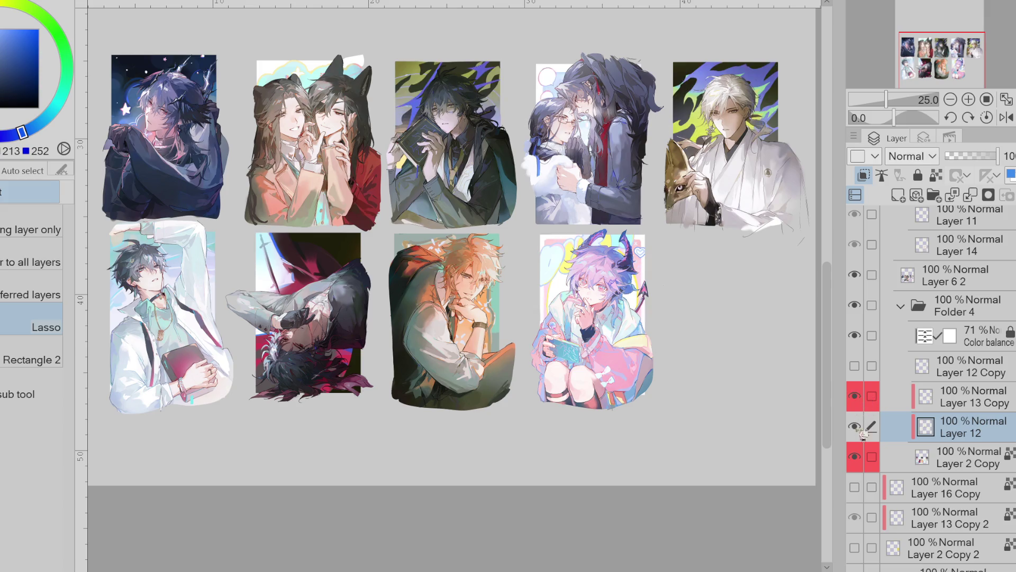
Recheck Layer 12's flame background, leave it visible, and erase the seventh card's dark sword
left_click(855, 428)
left_click(855, 428)
left_click(855, 428)
left_click(855, 428)
left_click(855, 427)
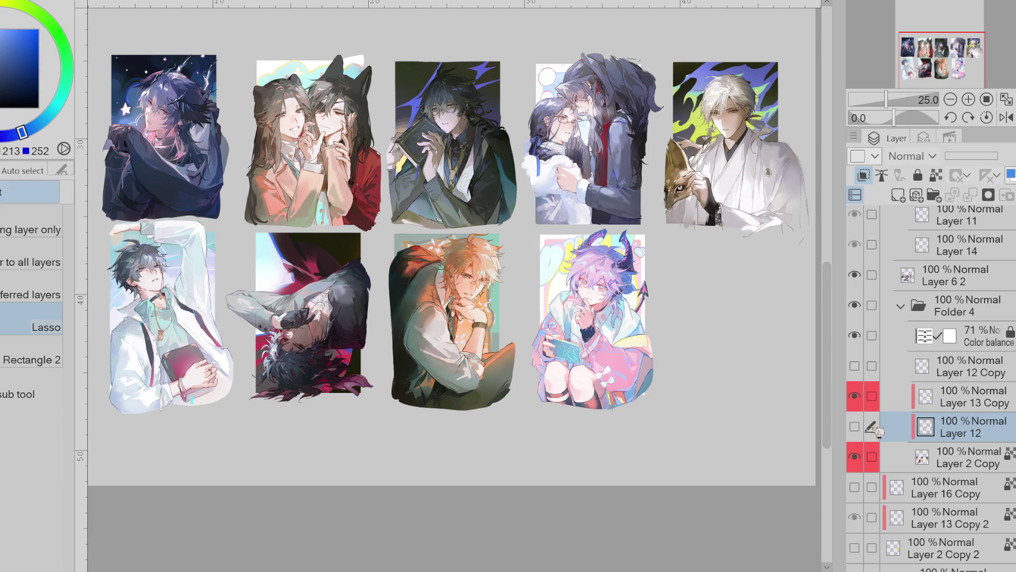
left_click(855, 427)
key("e")
left_click_drag(268, 236, 265, 291)
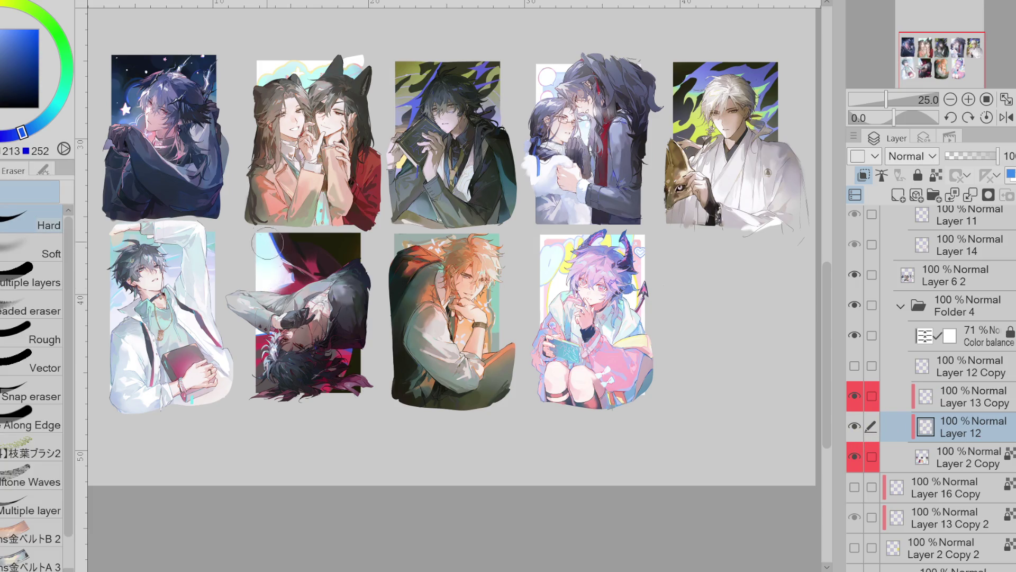
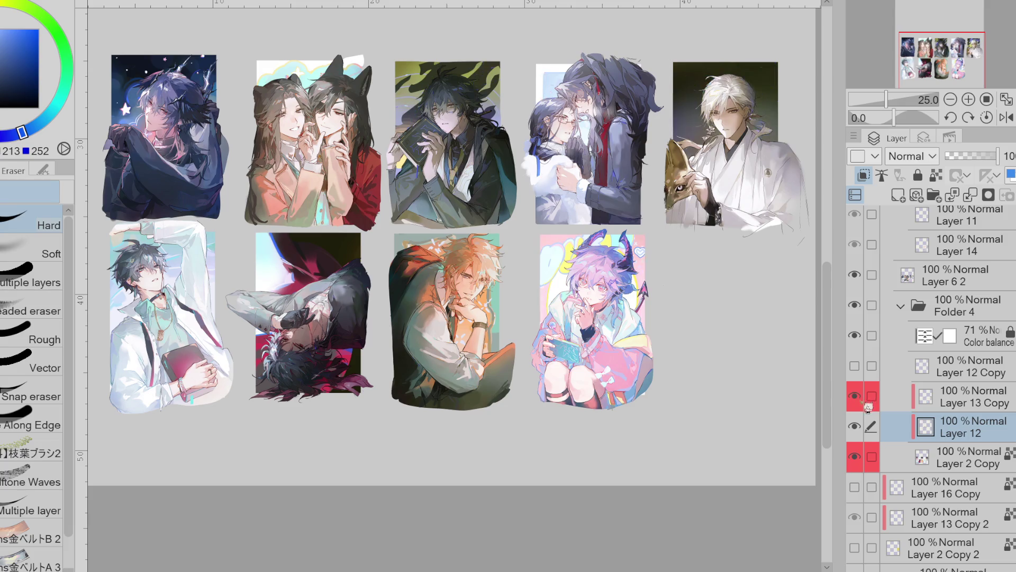
Show the red signature lettering, sample its red, and make Layer 12 Copy active
left_click(855, 367)
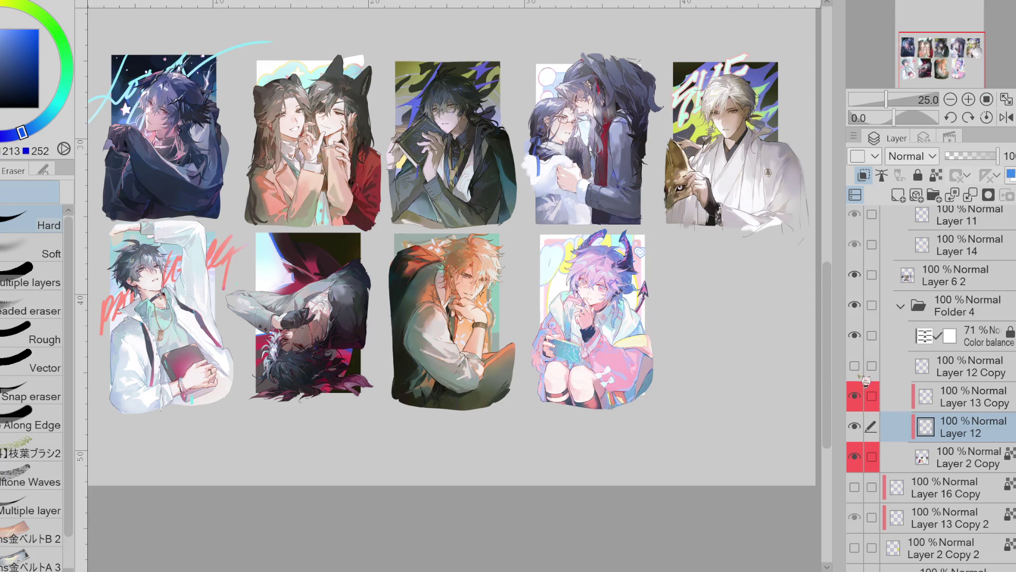
scroll(207, 318, "down", 2)
scroll(207, 317, "up", 5)
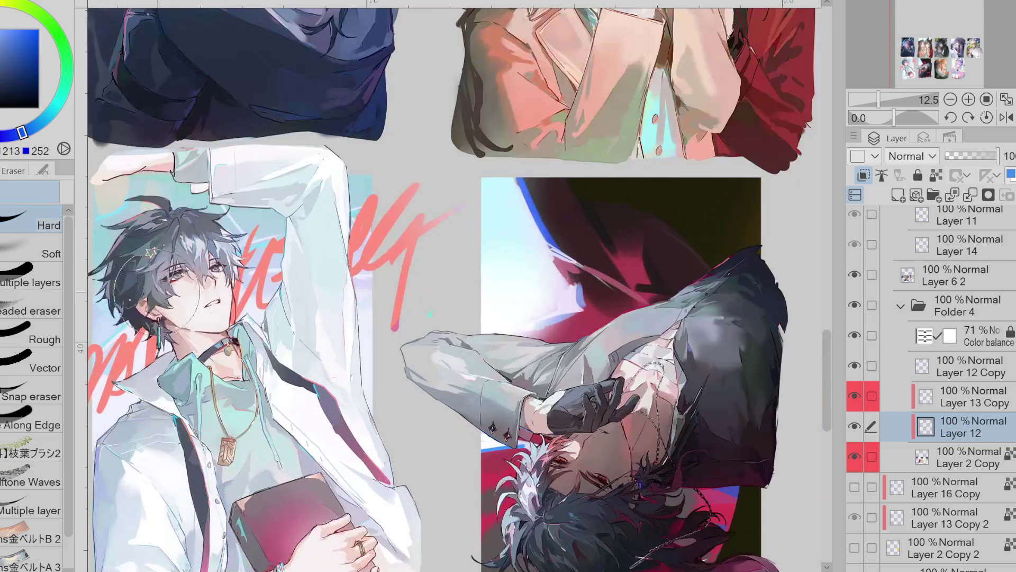
key("p")
left_click(281, 278, "alt")
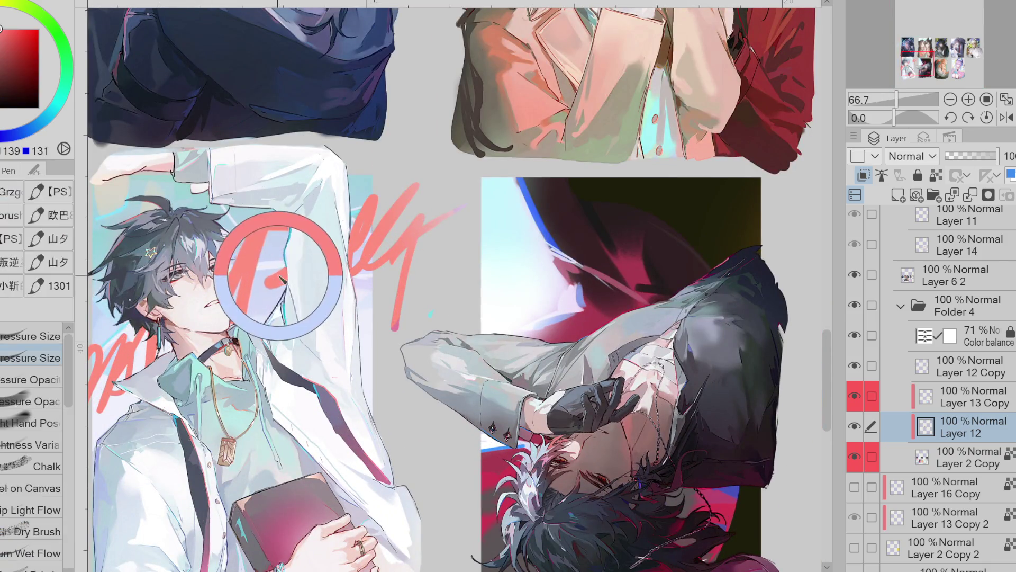
left_click(410, 269, "ctrl+shift")
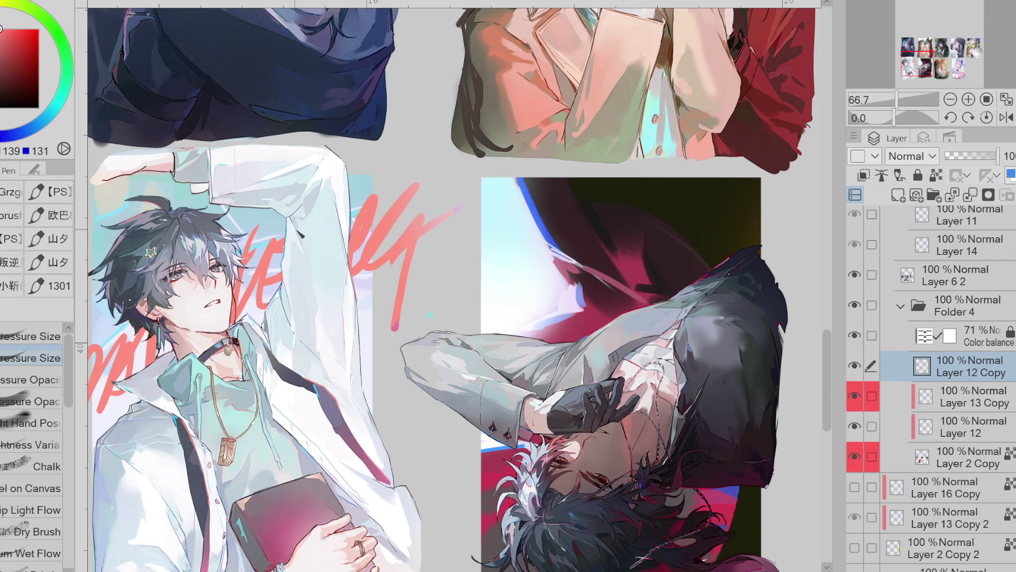
Switch between eraser and pen, then hide the red lettering on Layer 12 Copy
key("e")
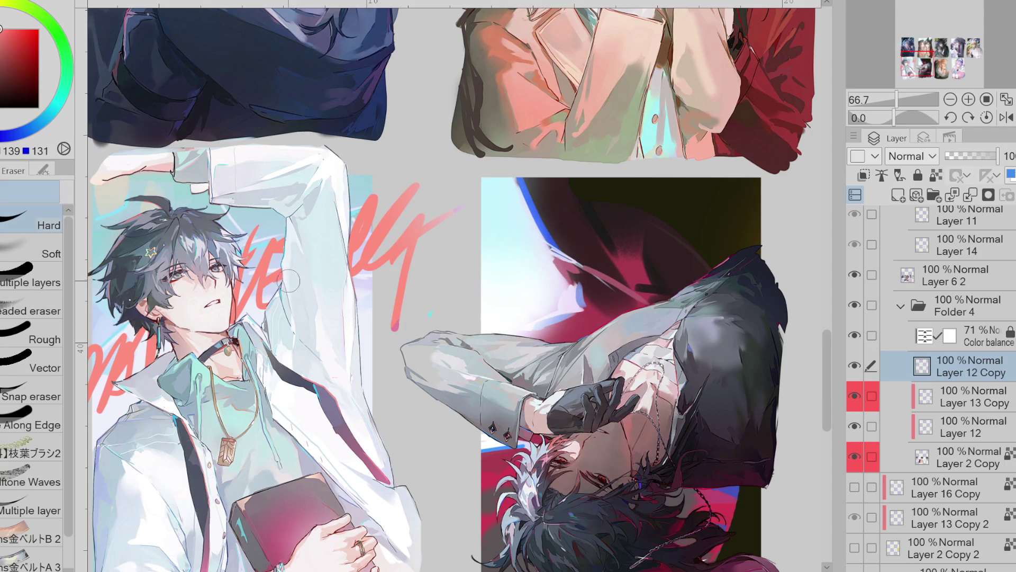
key("p")
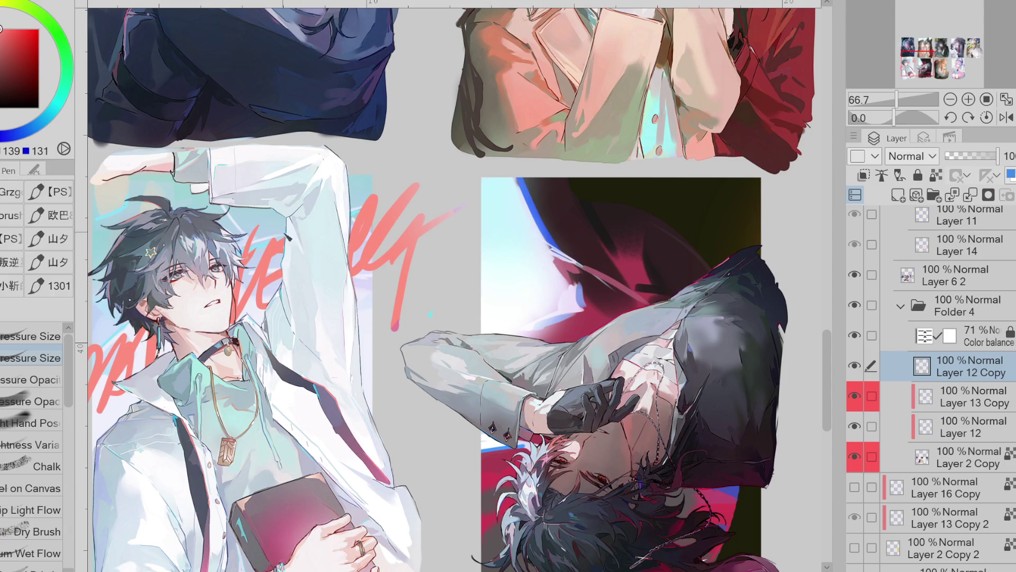
key("e")
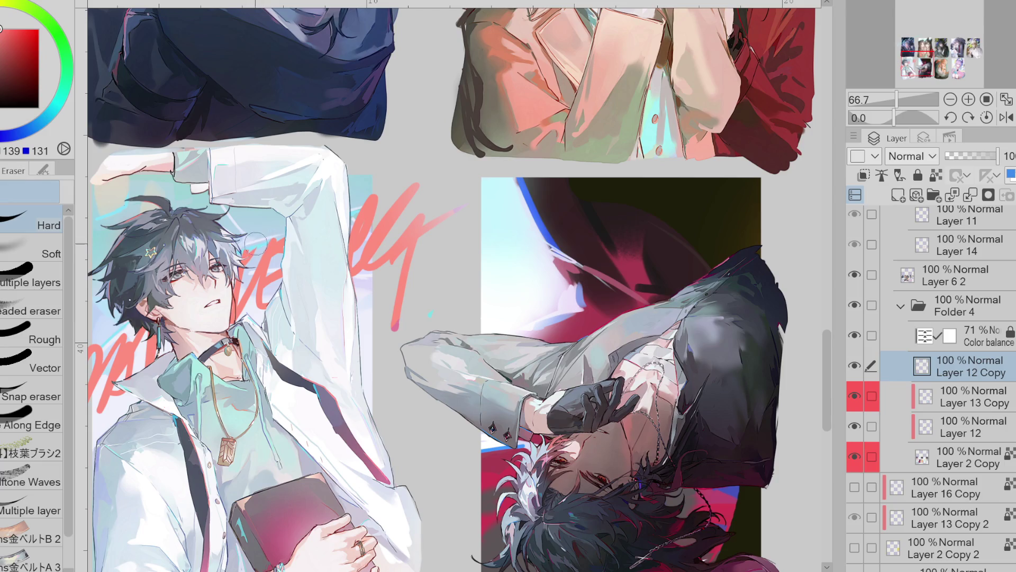
key("p")
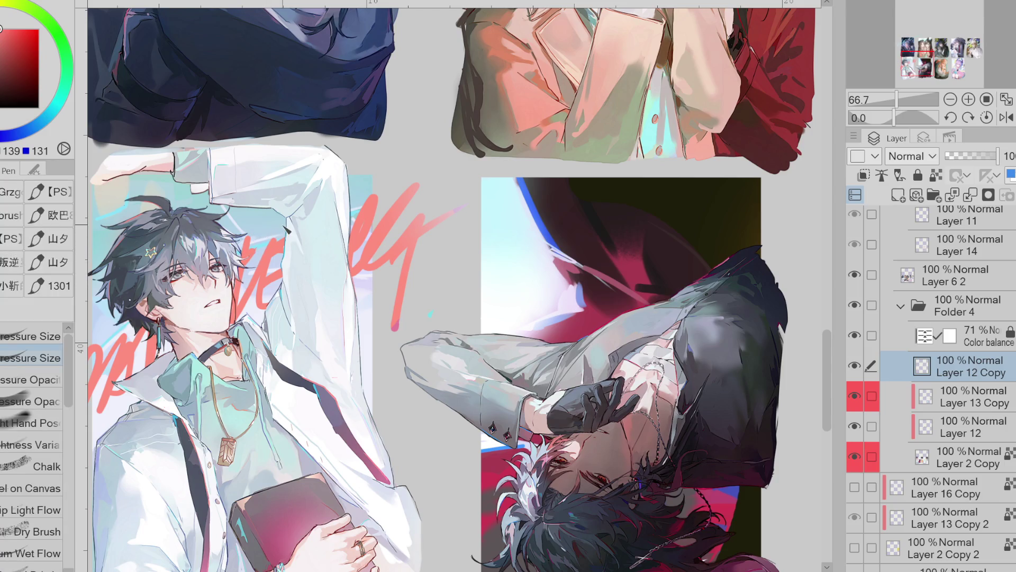
scroll(336, 226, "down", 1)
key("e")
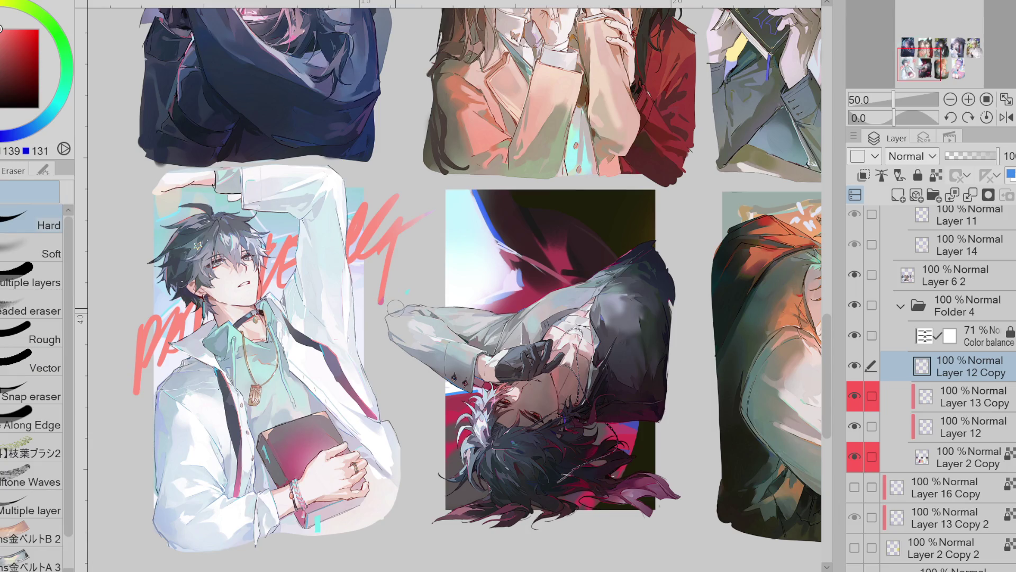
left_click(856, 365)
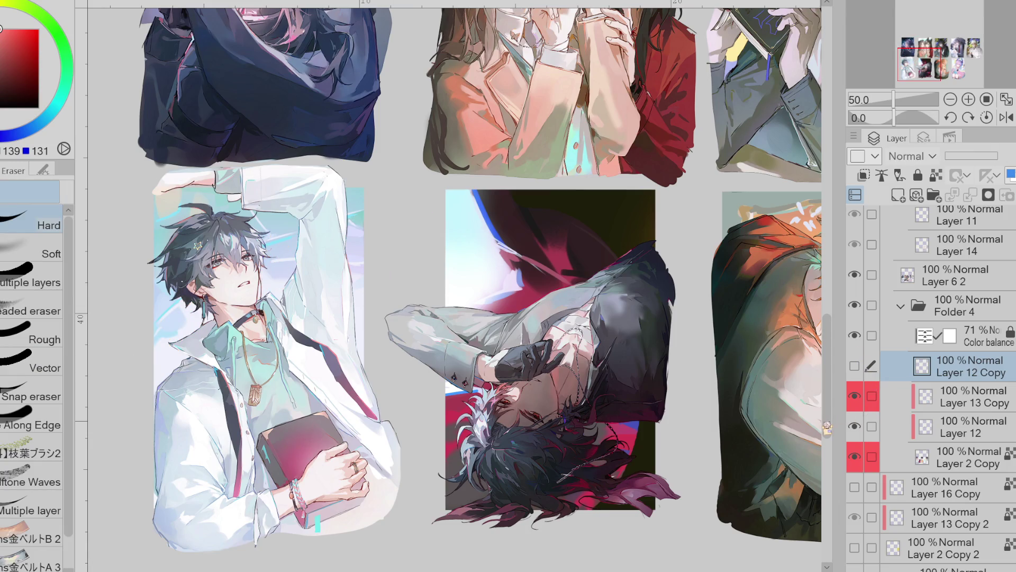
On Layer 2 Copy, sample an artwork colour with the pen and paint a small test stroke
scroll(455, 275, "right", 3)
left_click(942, 456)
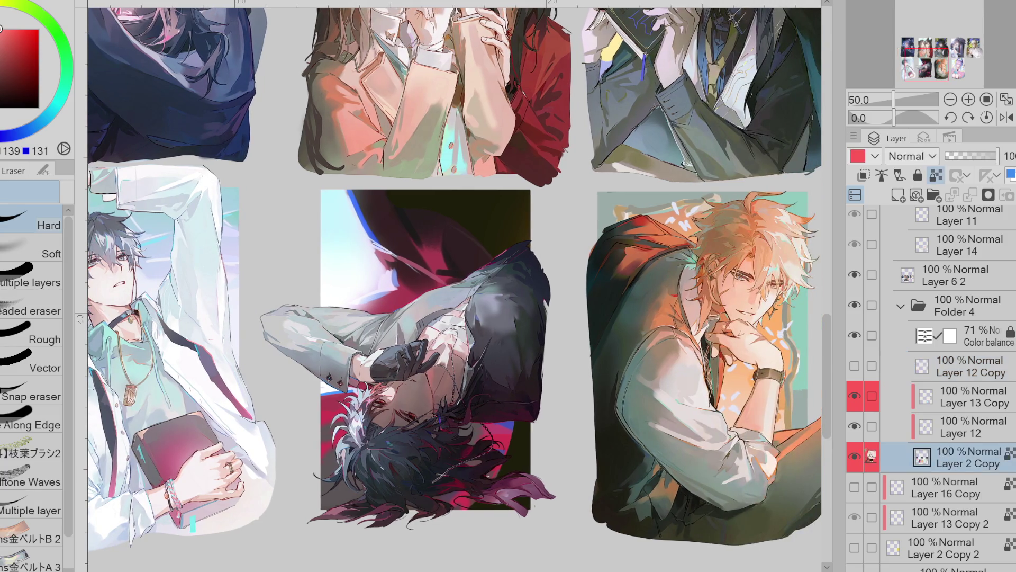
key("p")
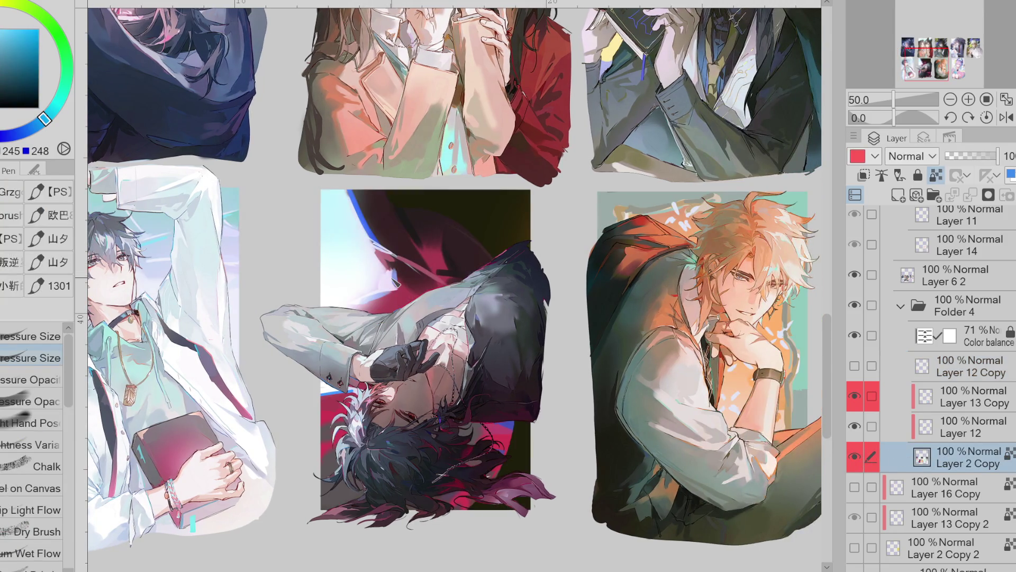
left_click(374, 288, "alt")
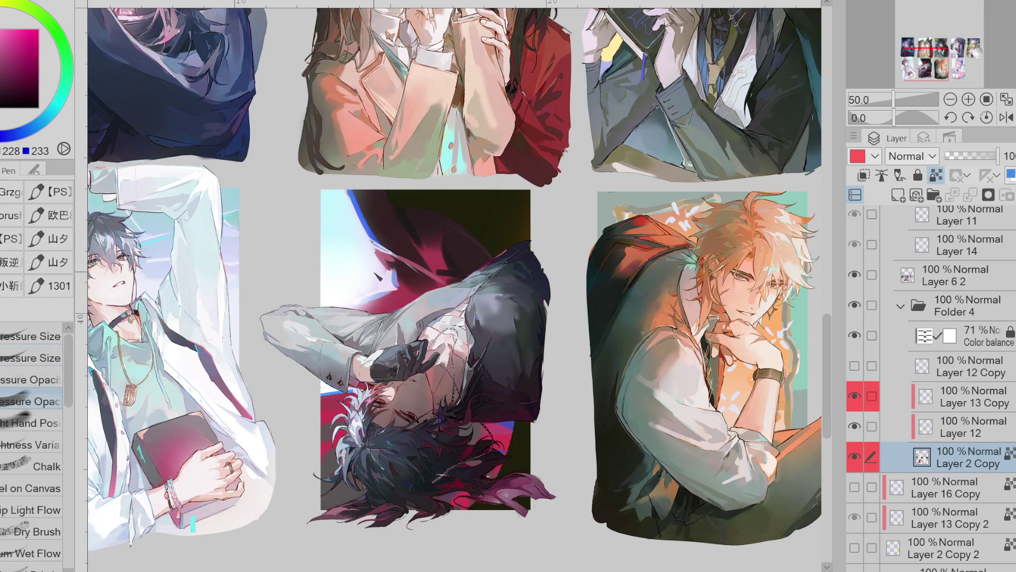
left_click_drag(374, 284, 369, 293)
Sample dark magenta from the central artwork and paint it onto its dark background
left_click(381, 281, "alt")
left_click(405, 280, "alt")
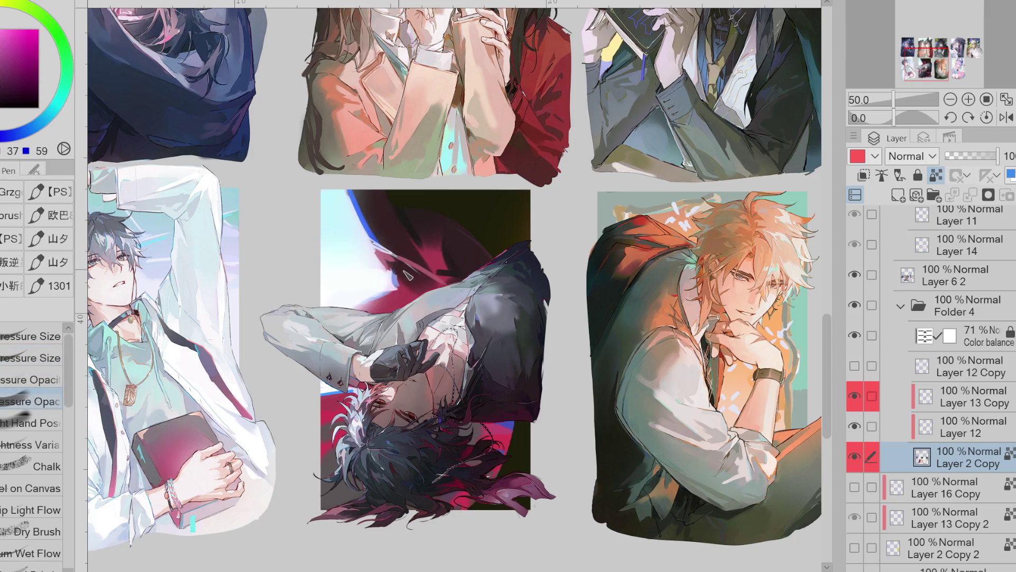
left_click(445, 264, "alt")
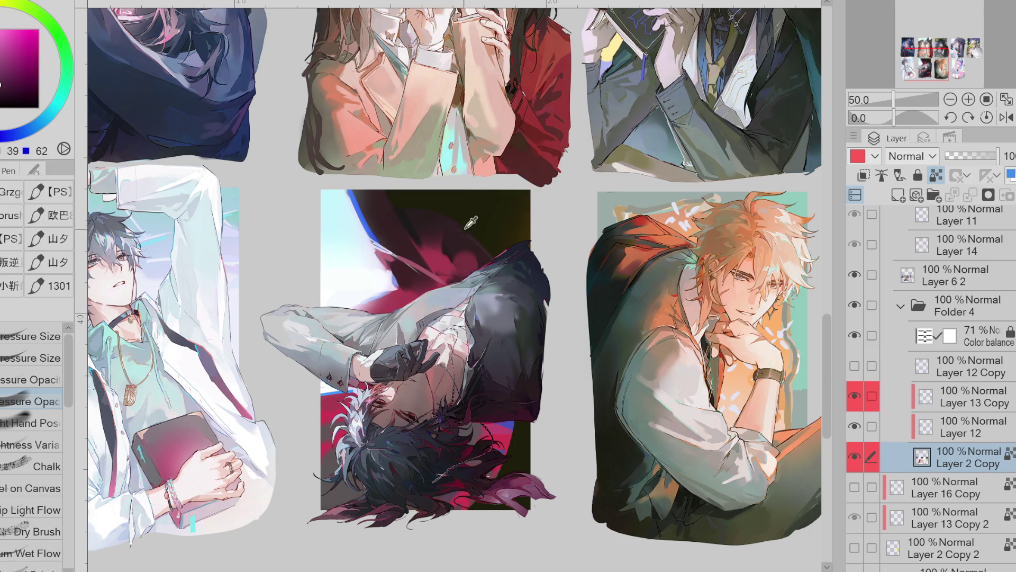
left_click_drag(448, 236, 471, 227)
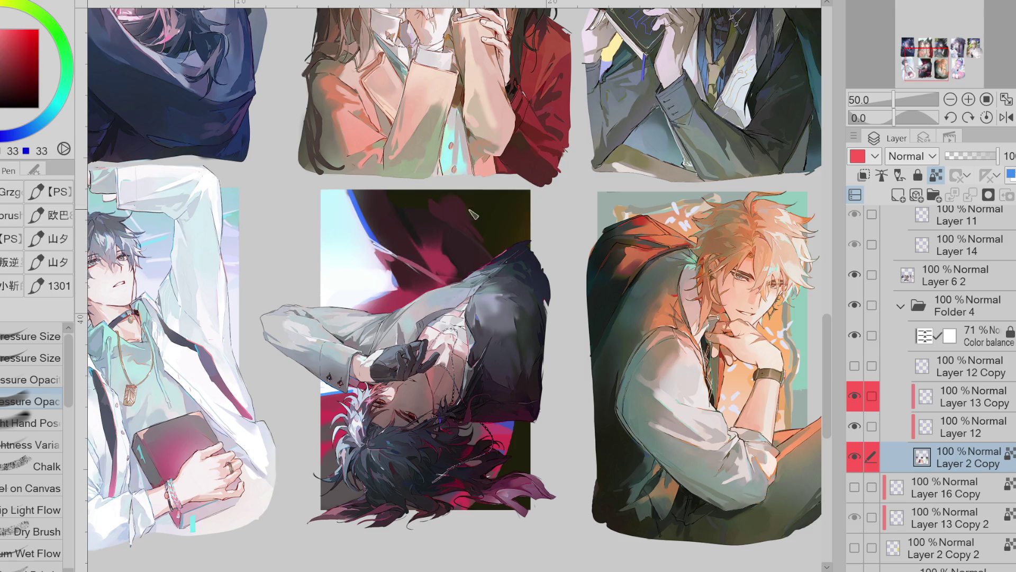
Sample lighter and darker magenta tones from around the central figure
left_click(466, 227, "alt")
left_click(453, 242, "alt")
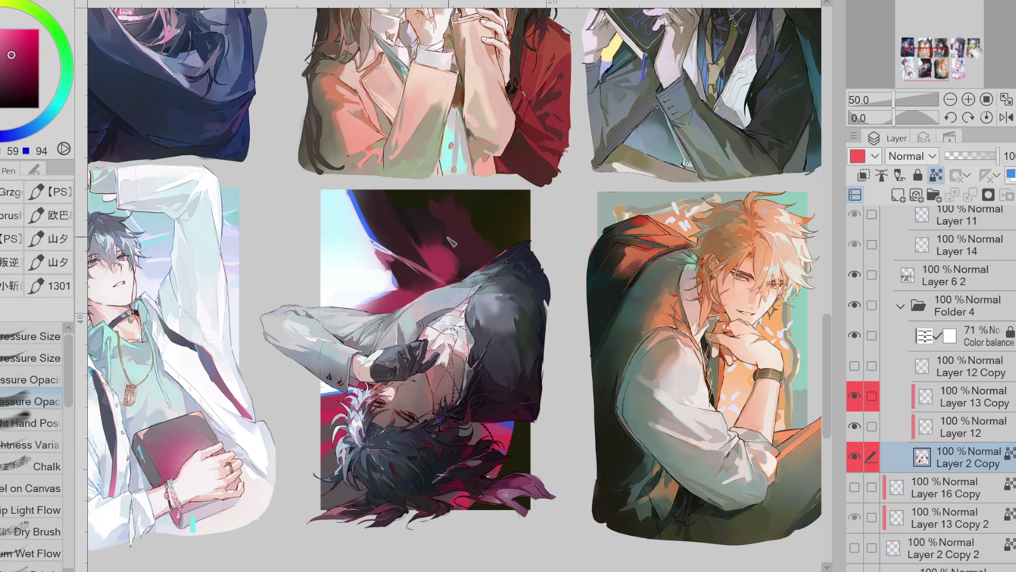
left_click(445, 261, "alt")
left_click(440, 280, "alt")
left_click(414, 280, "alt")
left_click(397, 308, "alt")
left_click(421, 296, "alt")
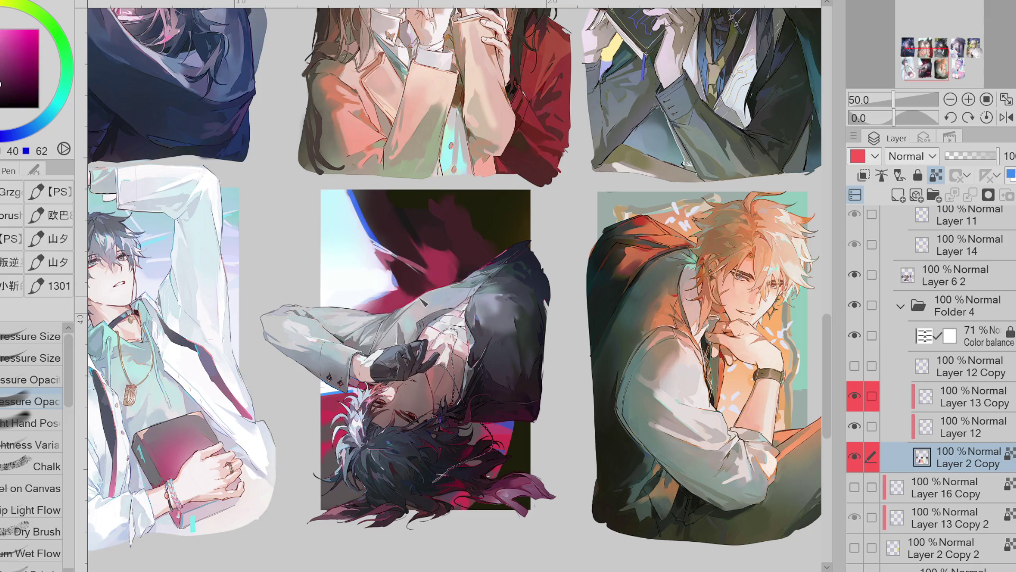
Sample bright and dark magentas, the pale cyan, and a dark blue from the central artwork
left_click(380, 309, "alt")
left_click(376, 310, "alt")
left_click(384, 299, "alt")
left_click(411, 275, "alt")
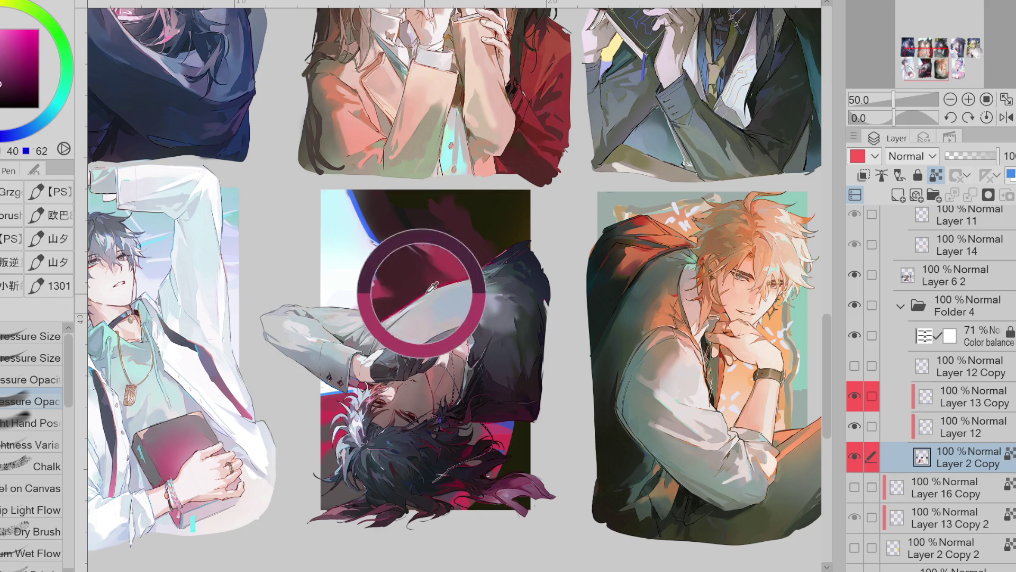
left_click(419, 278, "alt")
left_click(360, 228, "alt")
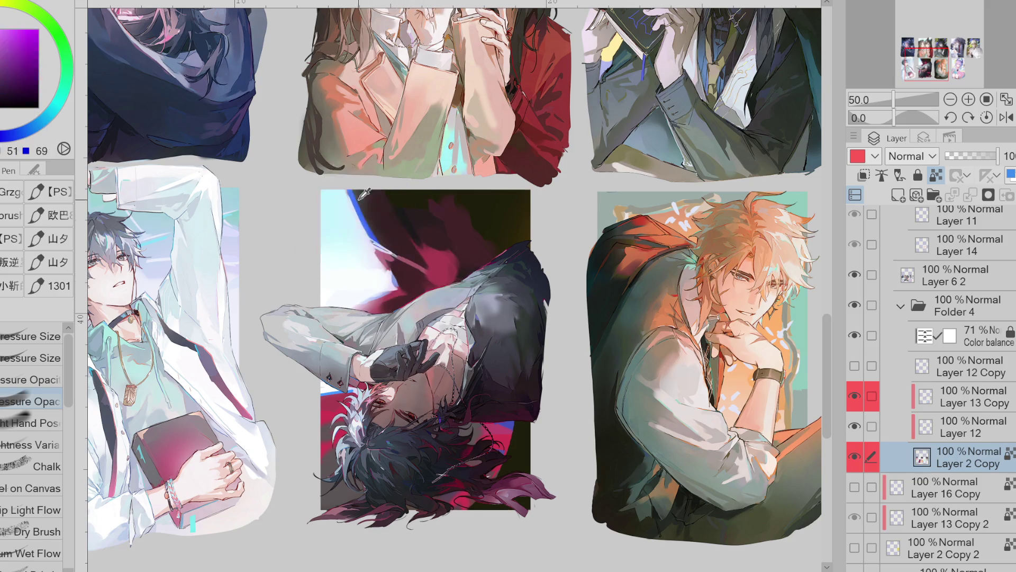
left_click(360, 208, "alt")
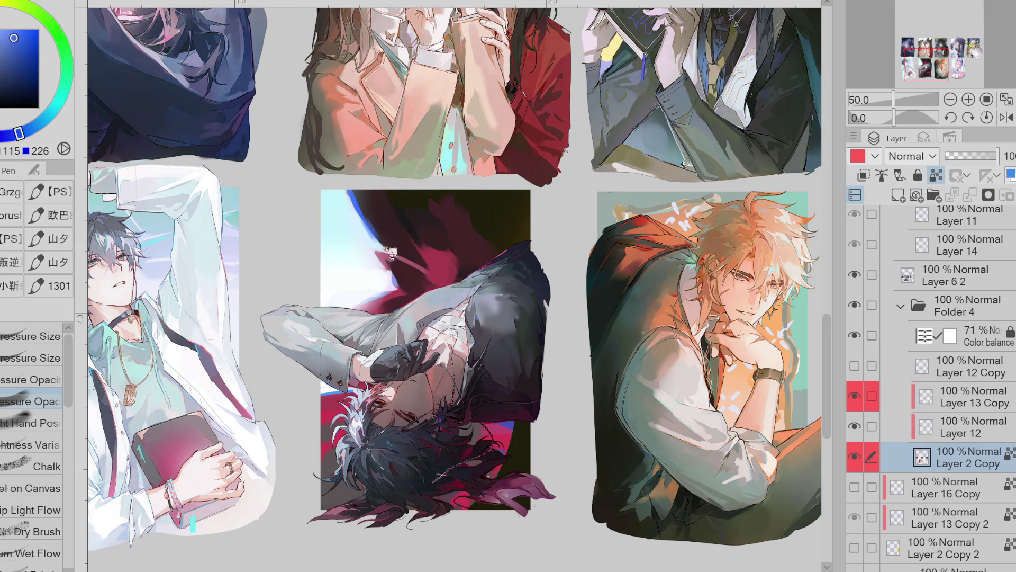
Compare magenta and dark red colours sampled from the central figure
left_click(390, 268, "alt")
left_click(433, 273, "alt")
left_click(462, 250, "alt")
left_click(454, 244, "alt")
left_click(468, 212, "alt")
left_click(477, 229, "alt")
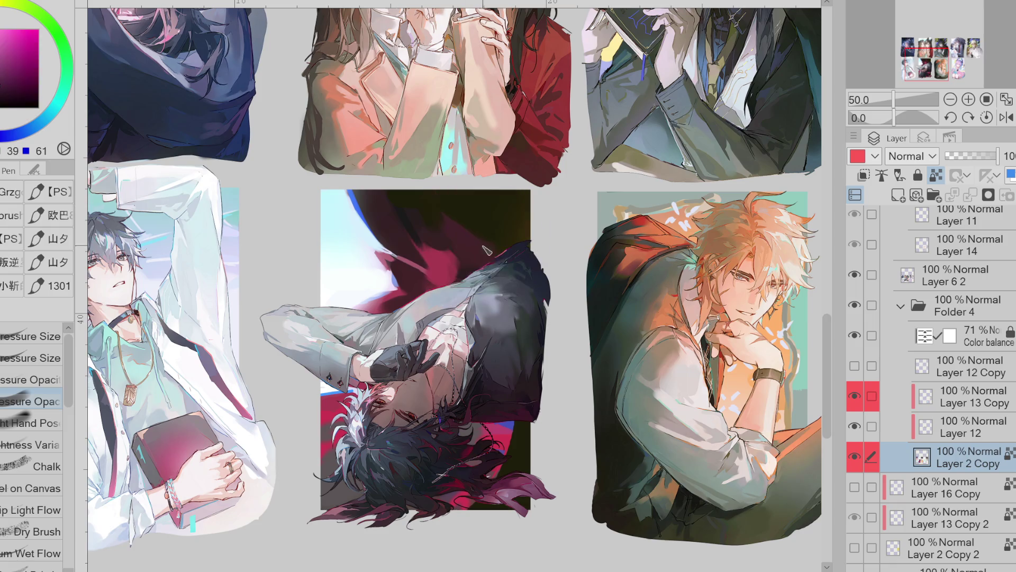
Sample blues, dark purple and dark red from the figure's hair, ending on a crimson
left_click(511, 419, "alt")
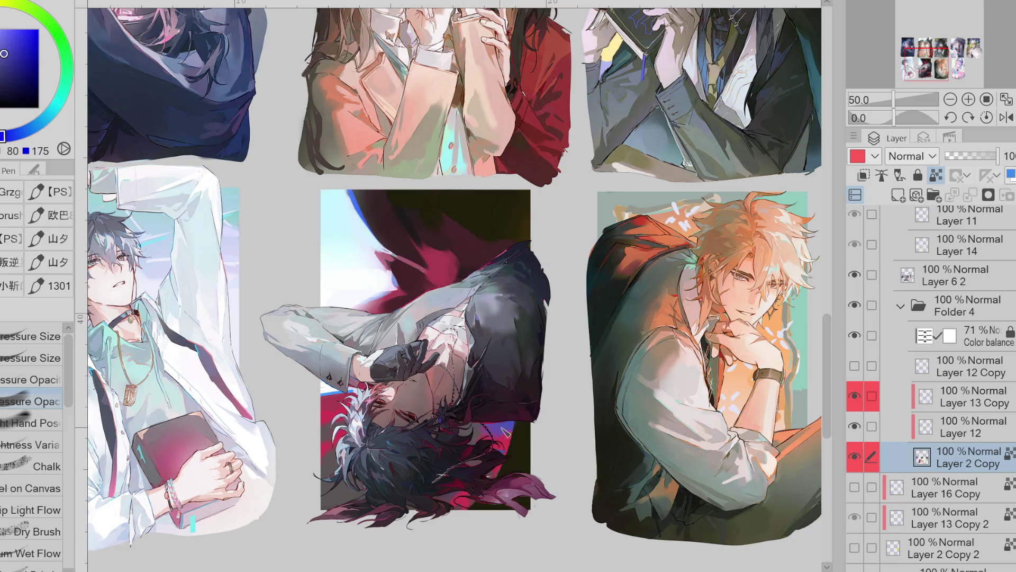
left_click(505, 437, "alt")
left_click(346, 464, "alt")
left_click(332, 467, "alt")
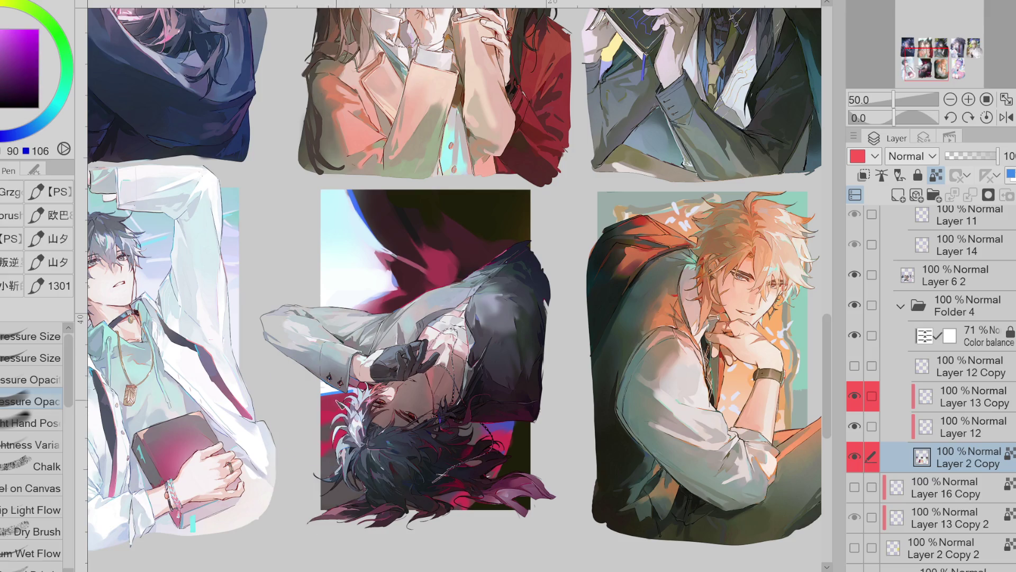
left_click(329, 414, "alt")
left_click(336, 394, "alt")
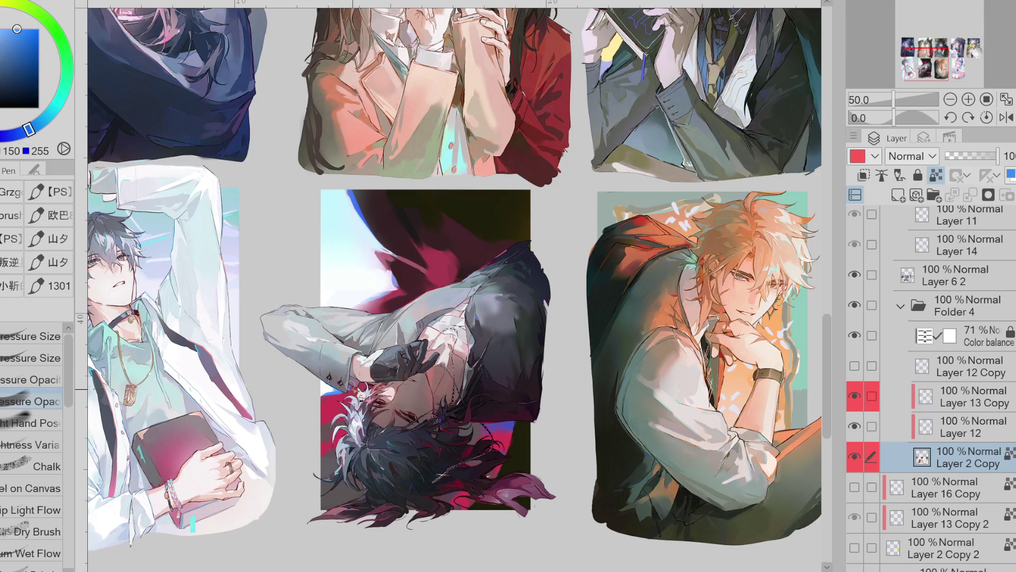
left_click(395, 287, "alt")
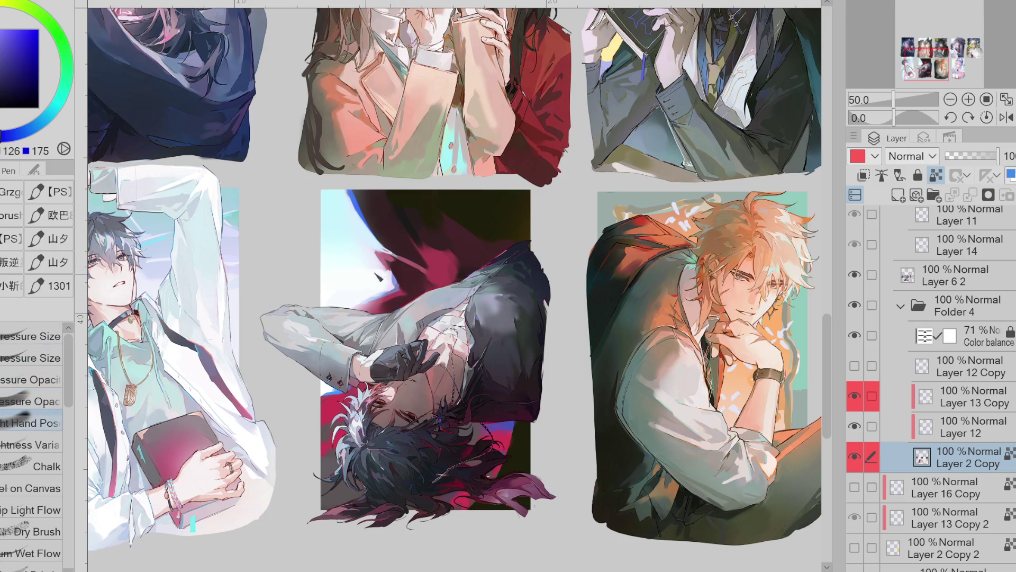
left_click(451, 271, "alt")
Paint crimson over the dark streaks and dark area above the collar
left_click_drag(450, 280, 393, 248)
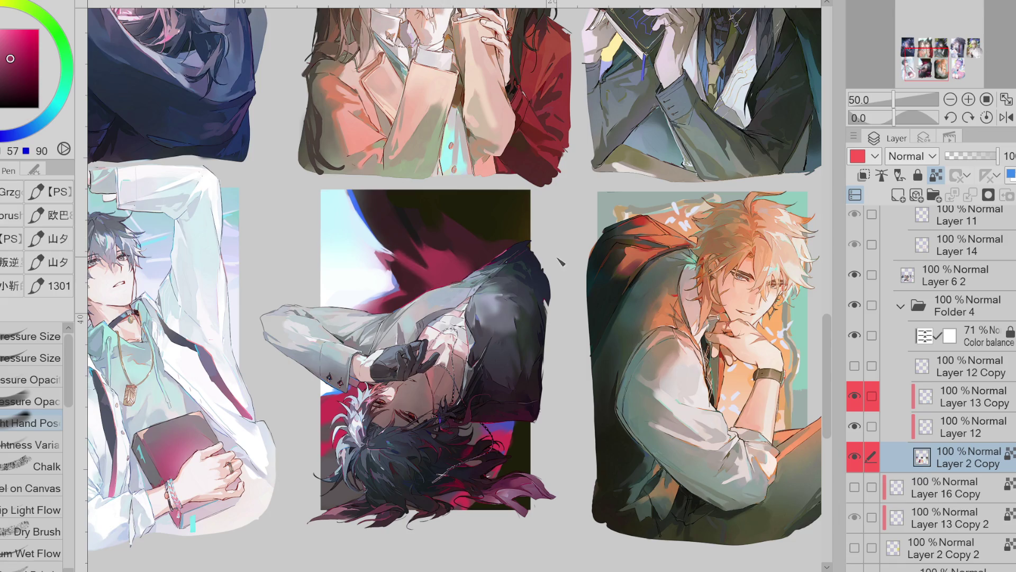
left_click_drag(483, 287, 464, 218)
left_click(420, 222, "alt")
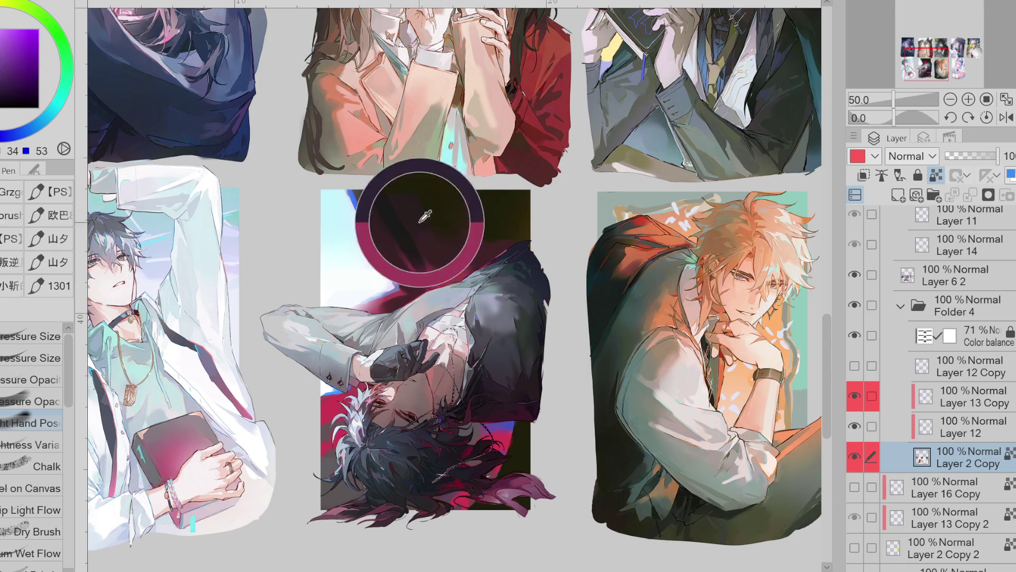
left_click(457, 281, "alt")
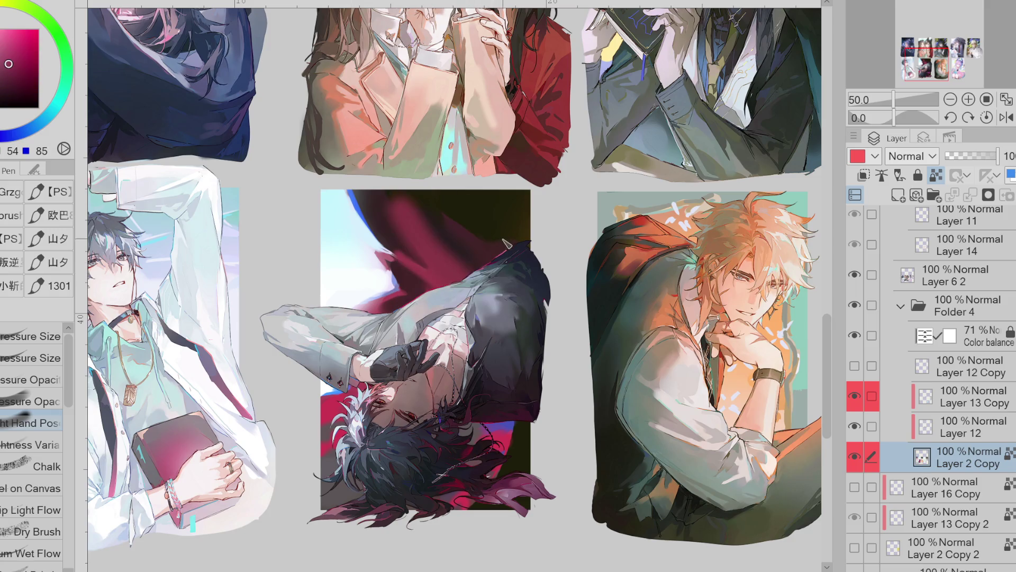
left_click_drag(474, 278, 410, 220)
left_click_drag(455, 267, 432, 229)
left_click(441, 249, "alt")
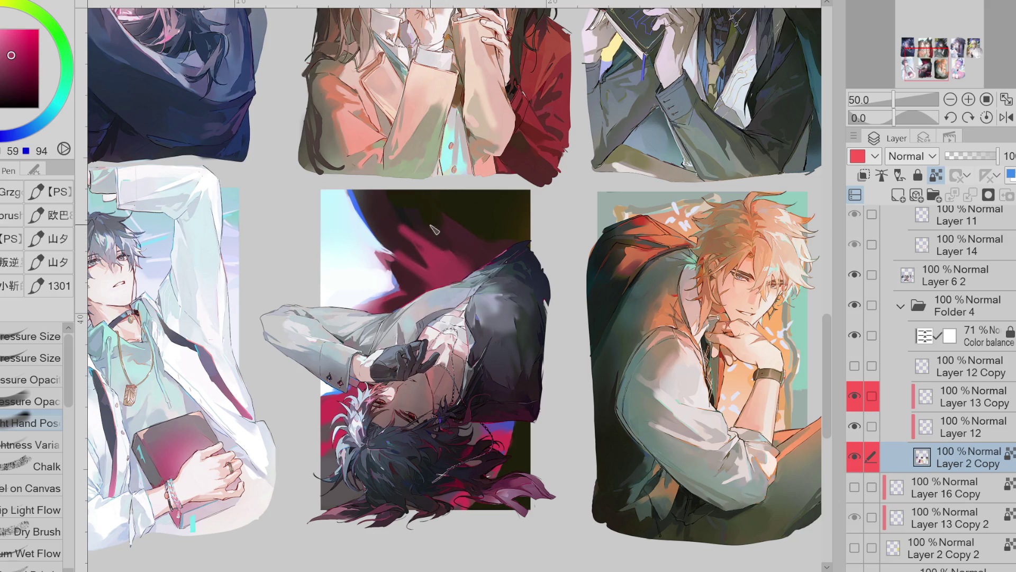
Switch to the opacity-pressure brush and sample the deep magenta of the jacket and collar
left_click(406, 237, "alt")
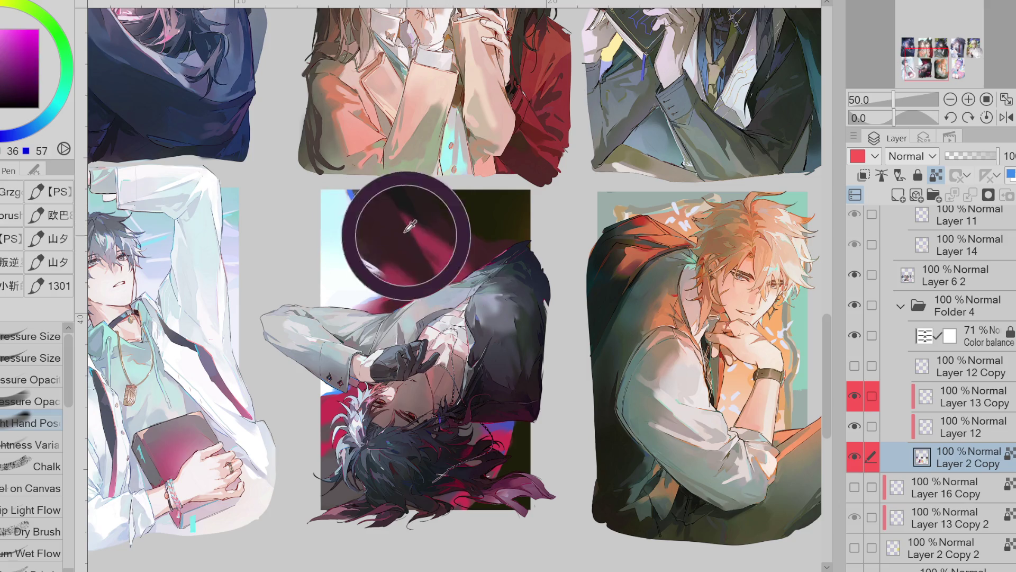
key("comma")
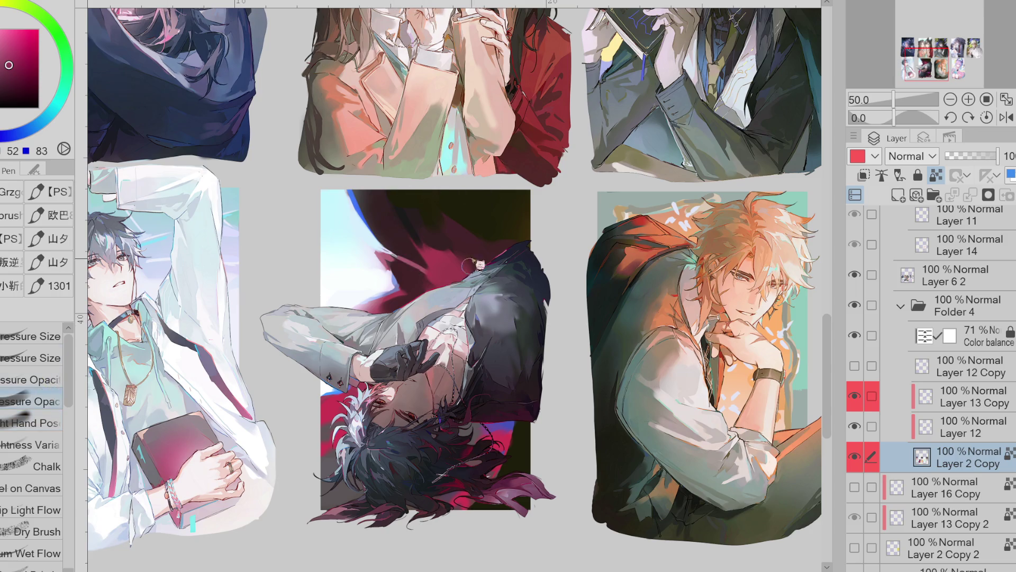
left_click(458, 273, "alt")
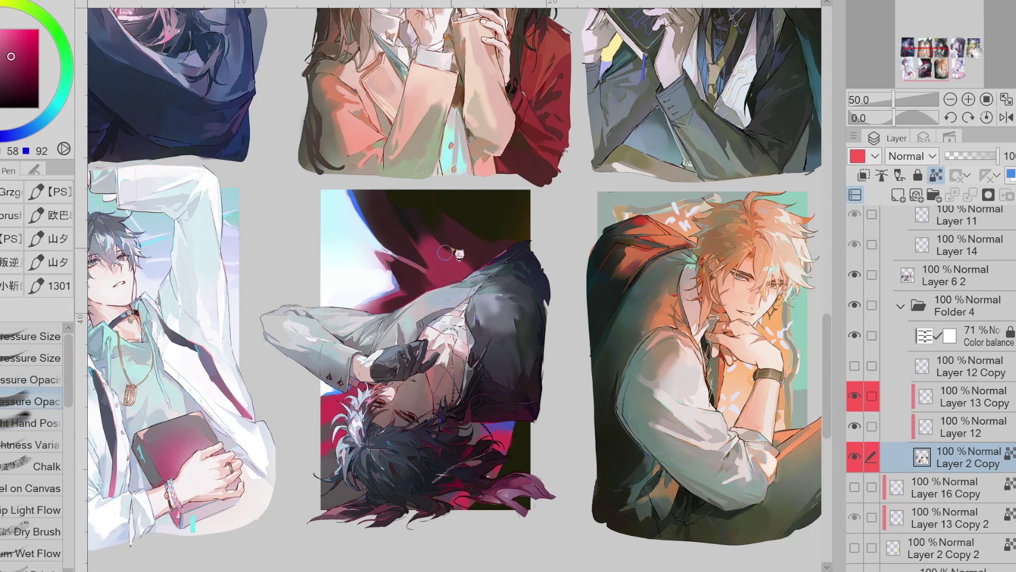
left_click(431, 290, "alt")
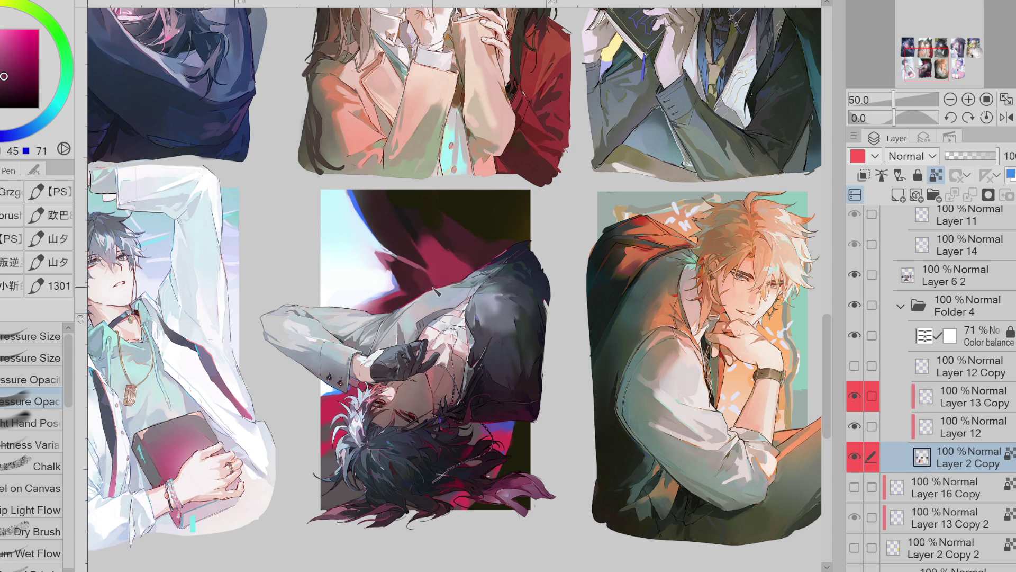
left_click(480, 272, "alt")
left_click(465, 260, "alt")
scroll(584, 240, "down", 1)
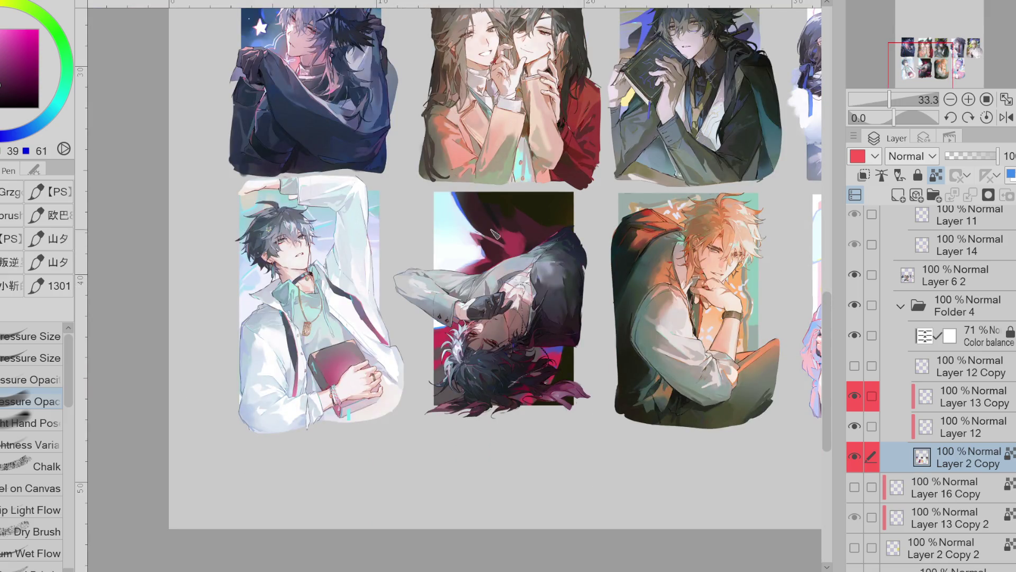
Pick a light cyan, mirror the canvas horizontally, and sample magenta, cyan, purple and blue
left_click(470, 226, "alt")
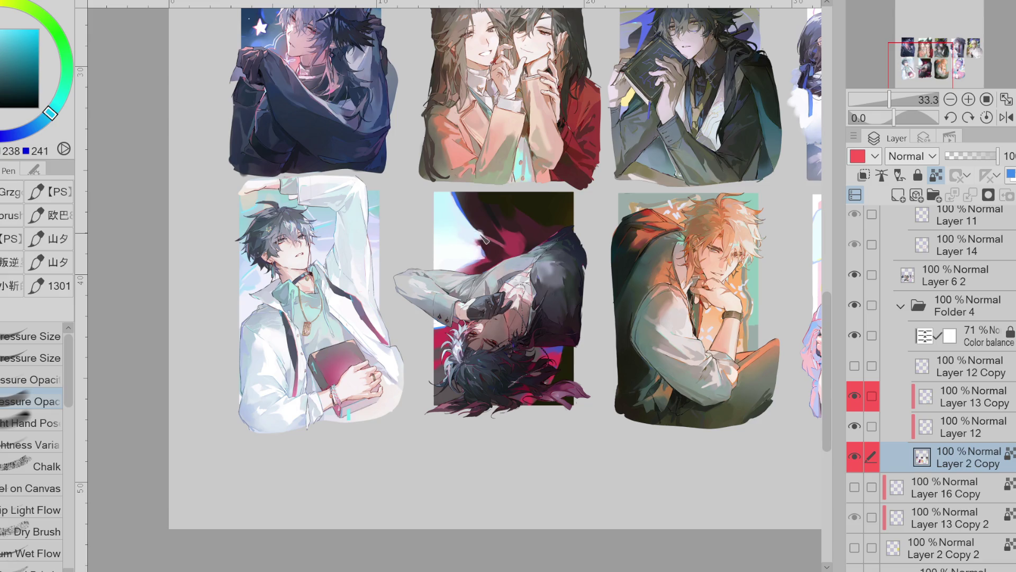
left_click(1007, 117)
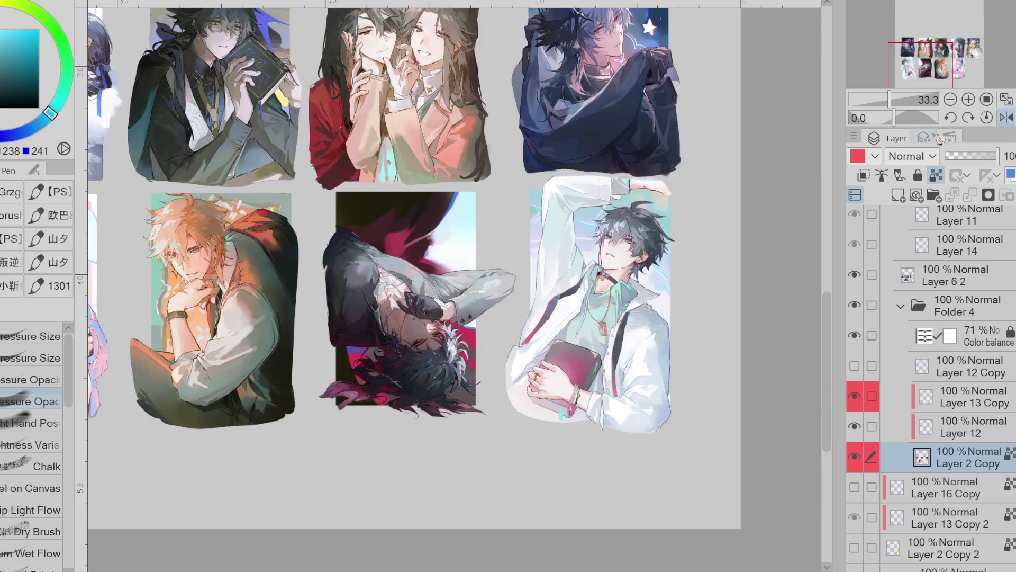
left_click(406, 248, "alt")
left_click(433, 218, "alt")
left_click(435, 241, "alt")
left_click(438, 256, "alt")
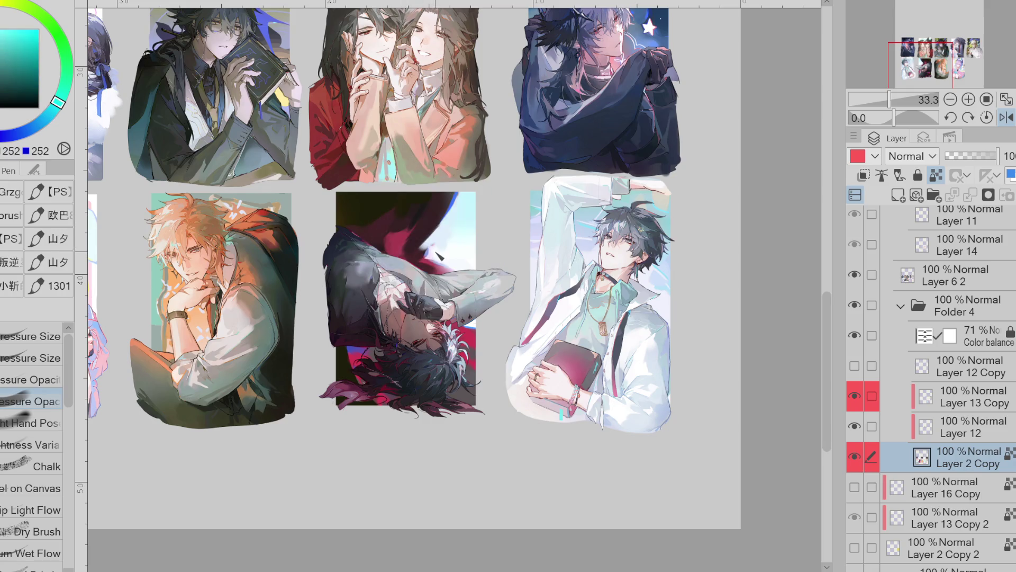
left_click(432, 257, "alt")
left_click(438, 260, "alt")
Sample sky blue and crimson, try a crimson patch on the dark red area, then undo it
left_click(468, 333, "alt")
left_click(479, 334, "alt")
left_click(411, 241, "alt")
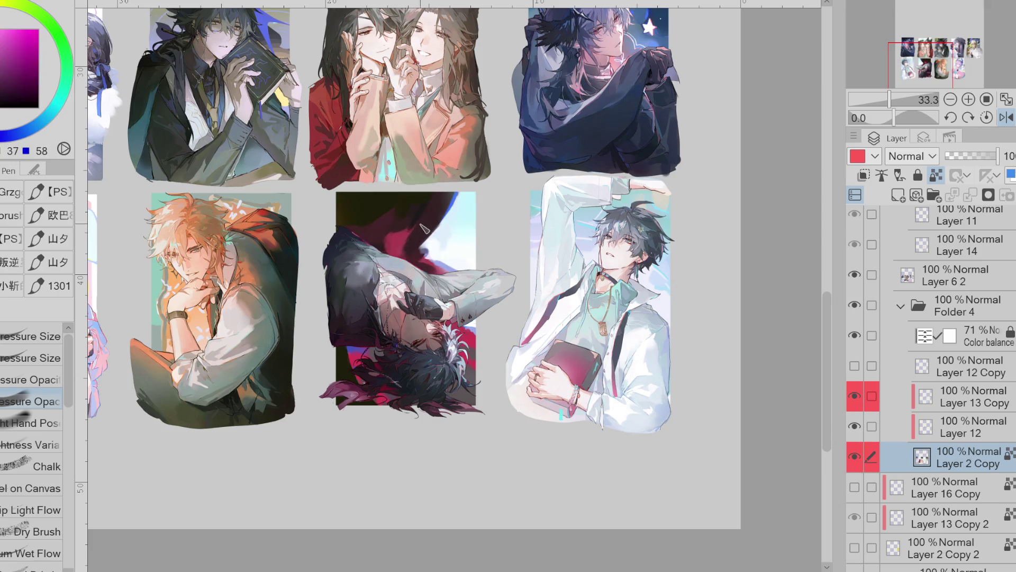
left_click(373, 238, "alt")
left_click(361, 365, "alt")
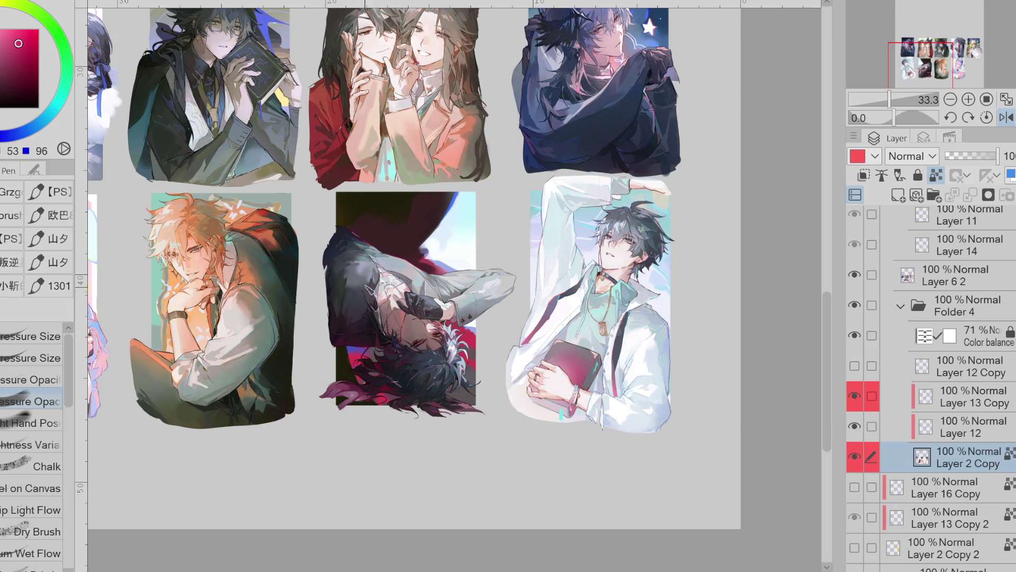
mouse_move(389, 249)
left_mouse_down()
mouse_move(373, 233)
mouse_move(389, 218)
left_mouse_up()
key("ctrl+z")
left_click(409, 257, "alt")
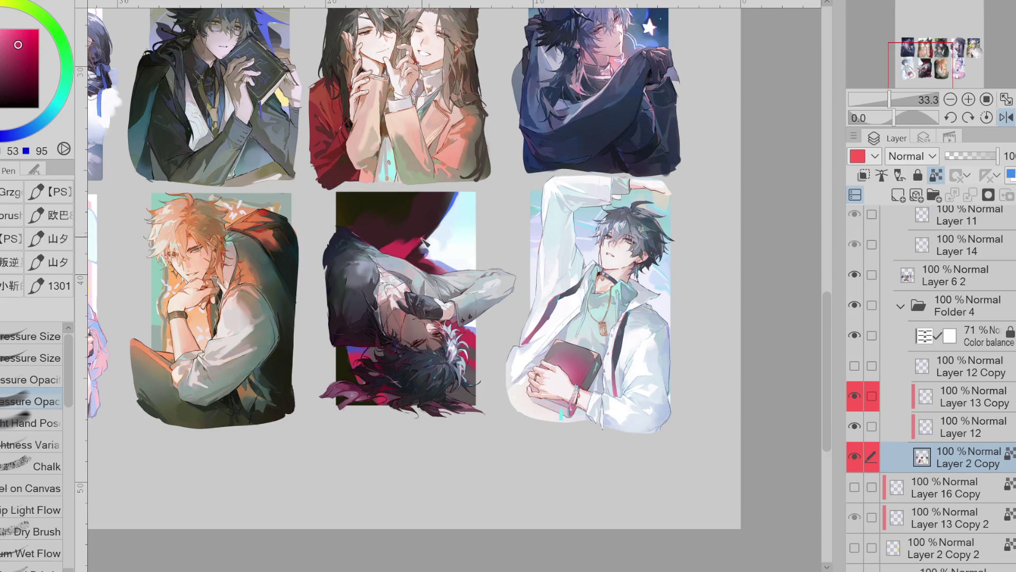
Lasso-fill a darker colour along the red shape's right edge, then choose a brighter blue
key("g")
left_click(416, 225, "alt")
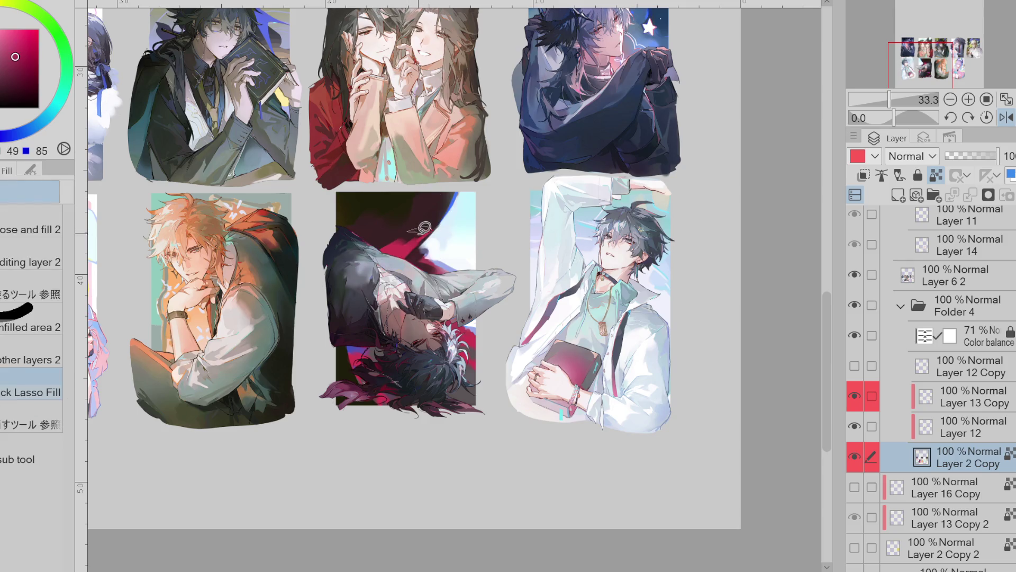
mouse_move(451, 200)
left_mouse_down()
mouse_move(418, 222)
mouse_move(441, 238)
left_mouse_up()
key("p")
left_click(444, 263, "alt")
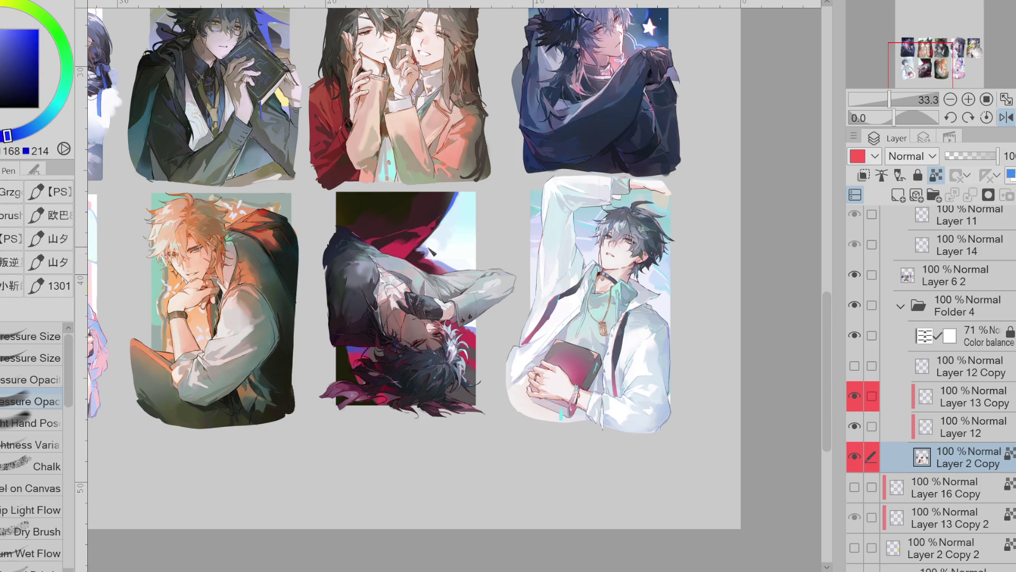
left_click(150, 68, "alt")
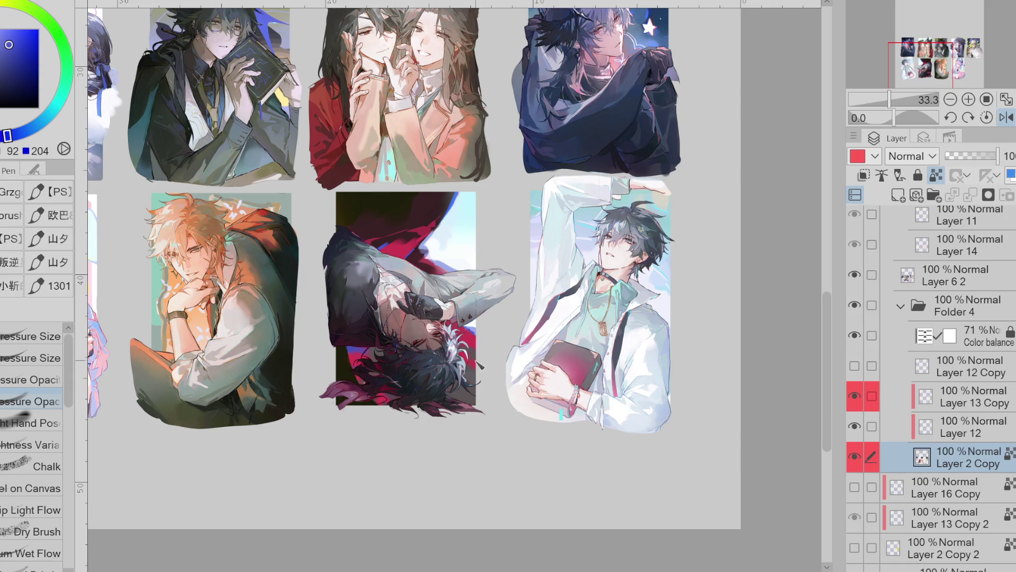
Sample dark red, dark purple, magenta and light blue from the middle artwork, then unmirror the view
left_click(395, 405, "alt")
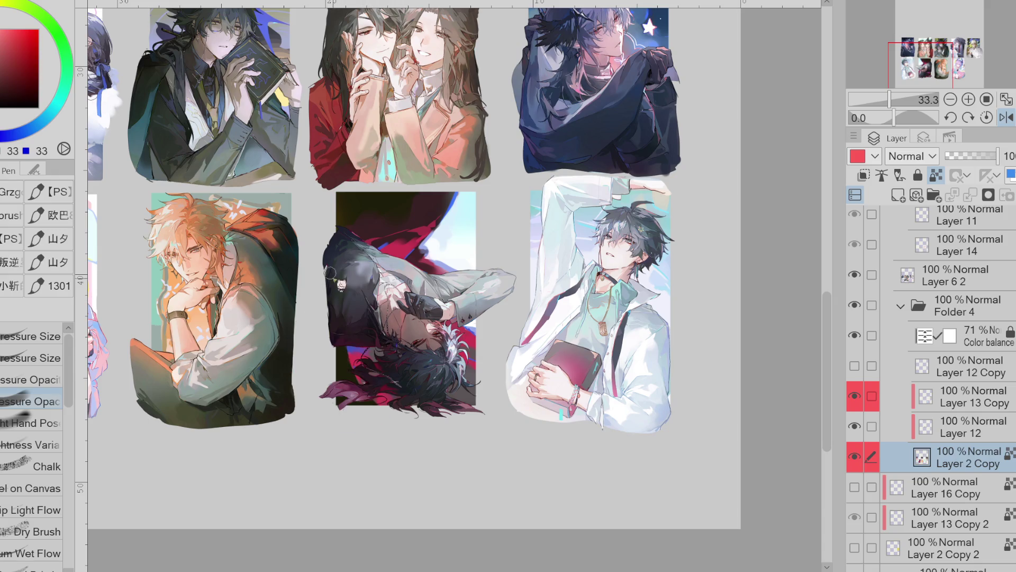
left_click(392, 361, "alt")
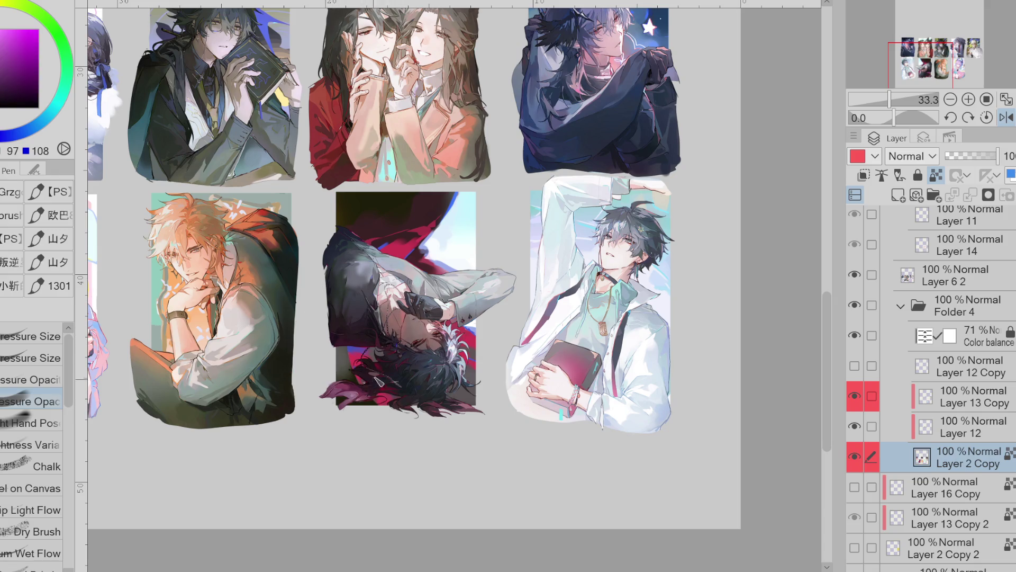
left_click(340, 354, "alt")
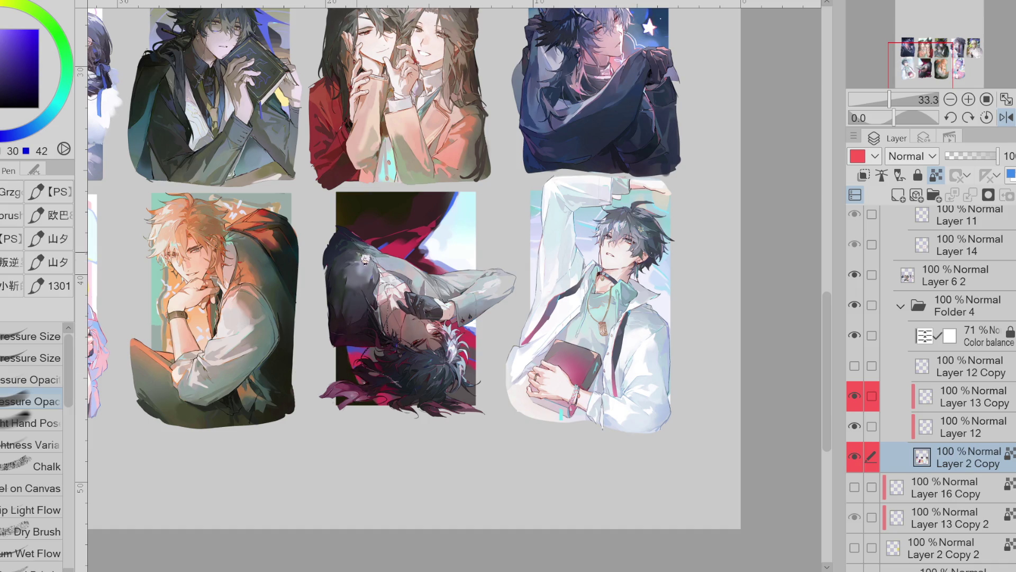
left_click(347, 223, "alt")
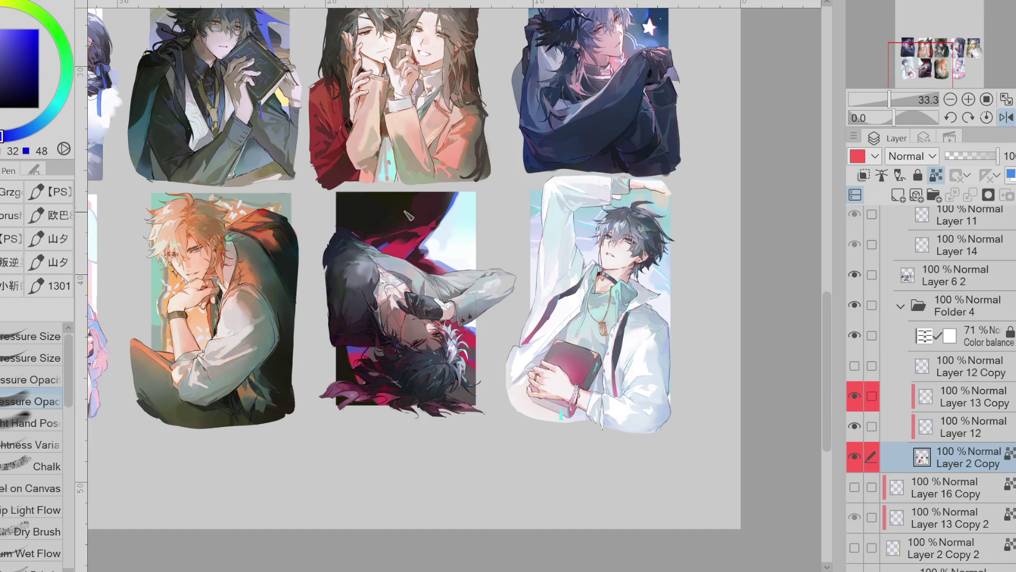
left_click(455, 193, "alt")
left_click(465, 194, "alt")
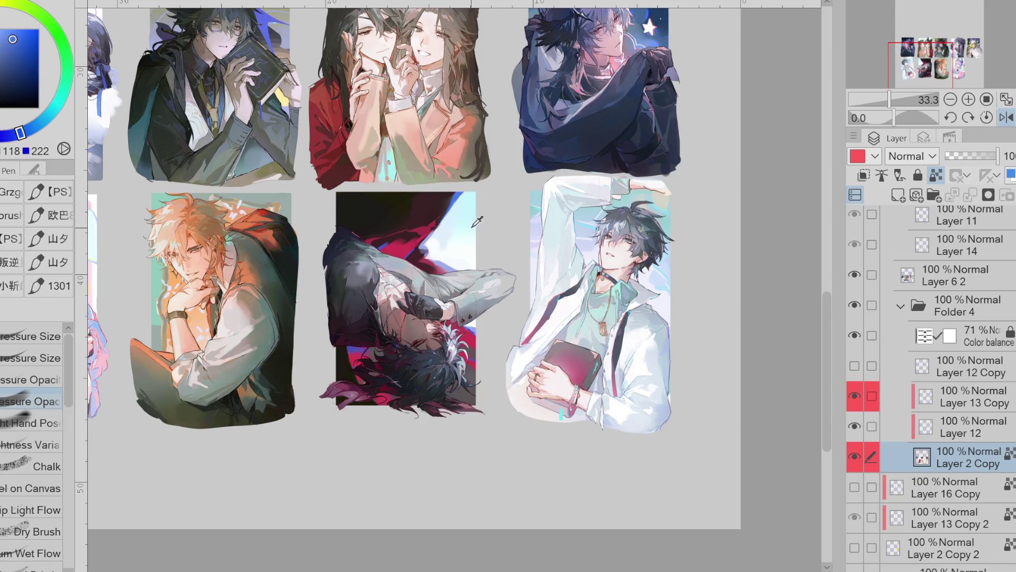
left_click(458, 247, "alt")
left_click(471, 249, "alt")
scroll(290, 174, "up", 2)
left_click(291, 174, "alt")
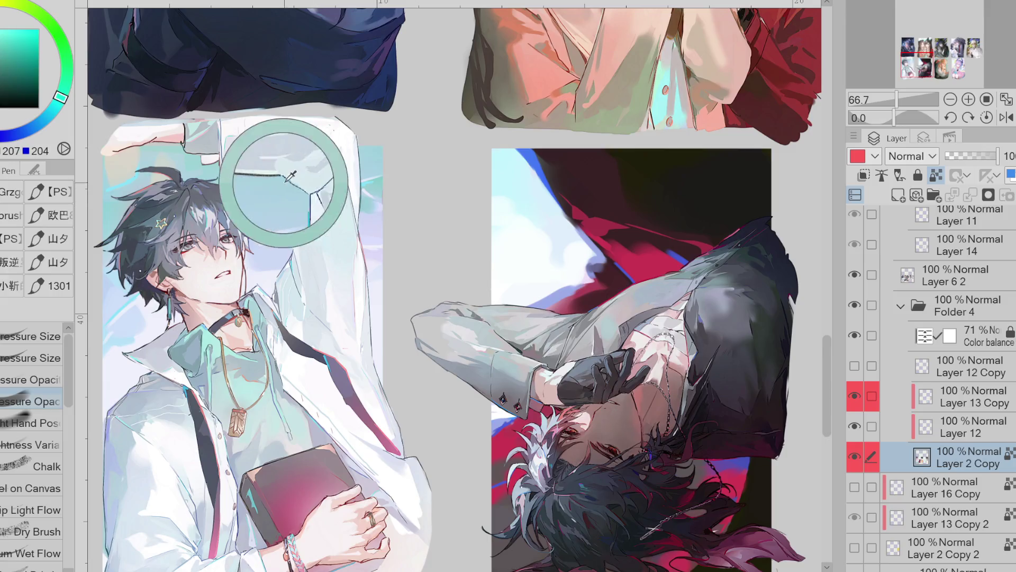
Sample cyan and teal tones and paint a short dark stroke beside the collar
left_click(265, 217, "alt")
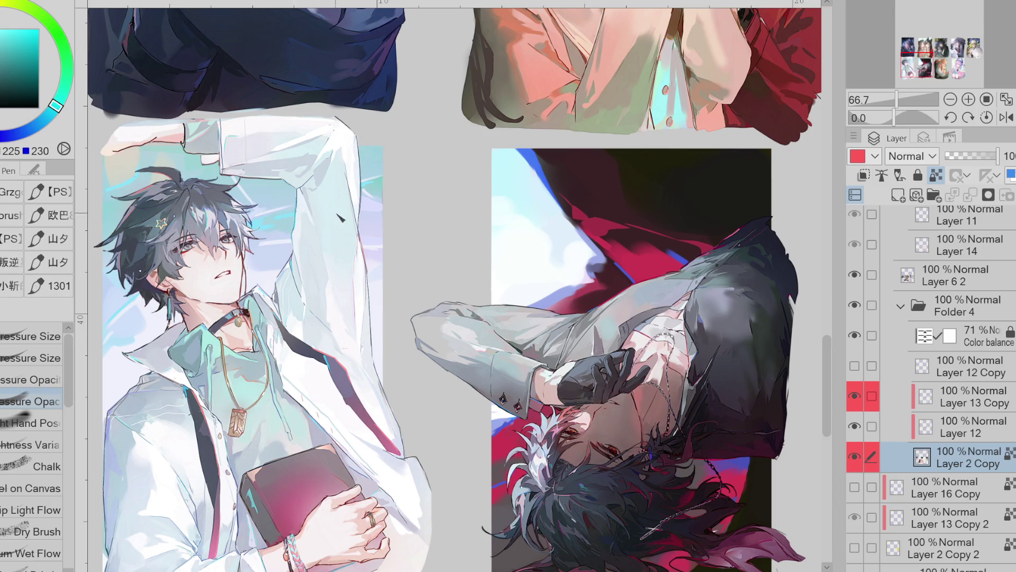
left_click(368, 196, "alt")
left_click_drag(138, 319, 122, 350)
left_click(135, 325, "alt")
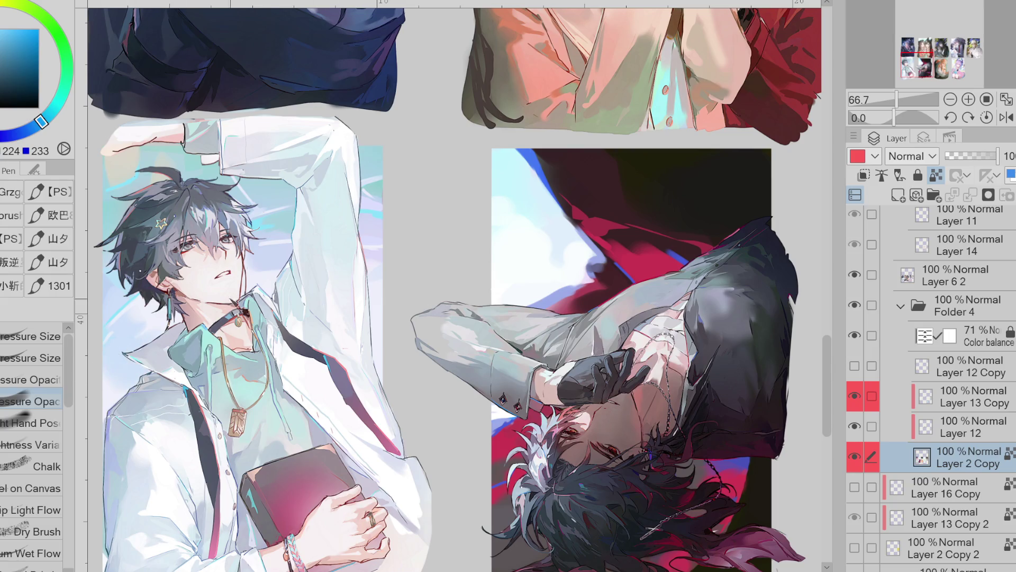
Sample yellowish and orange tones around the head and hand, shifting the hue toward red
left_click(143, 185, "alt")
left_click(143, 185, "alt")
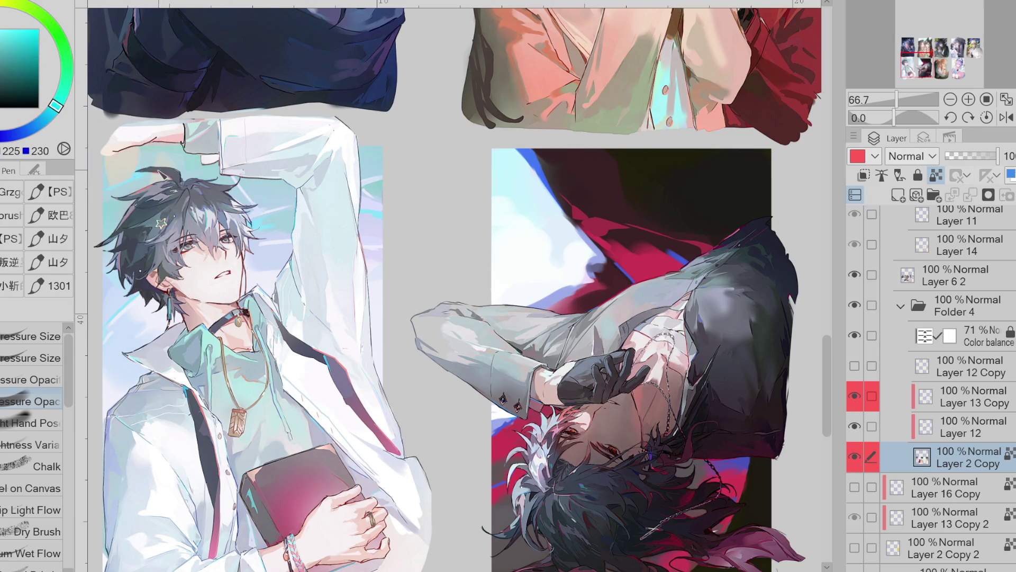
left_click(142, 179, "alt")
left_click(142, 179, "alt")
left_click(132, 146, "alt")
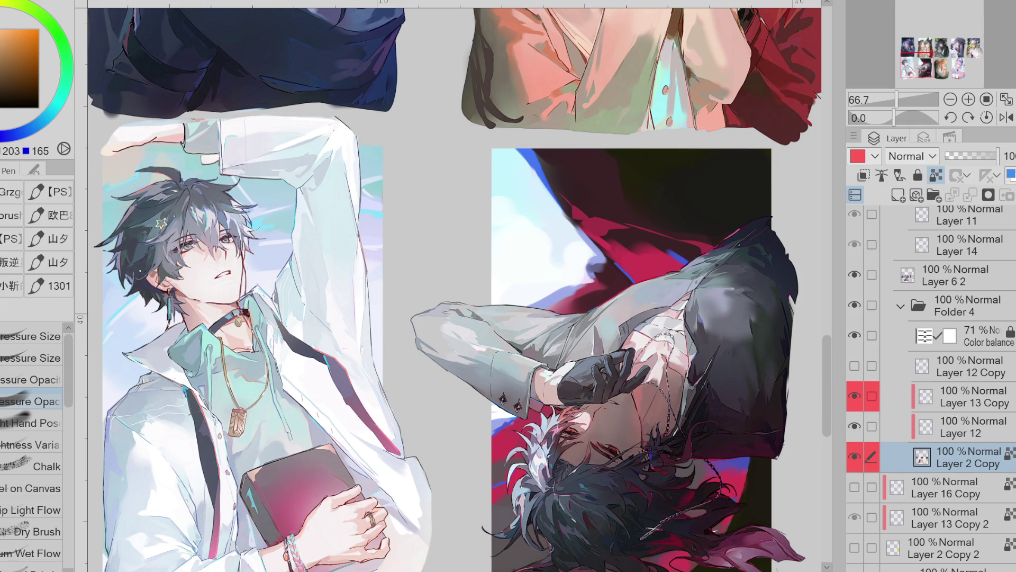
left_click(73, 70)
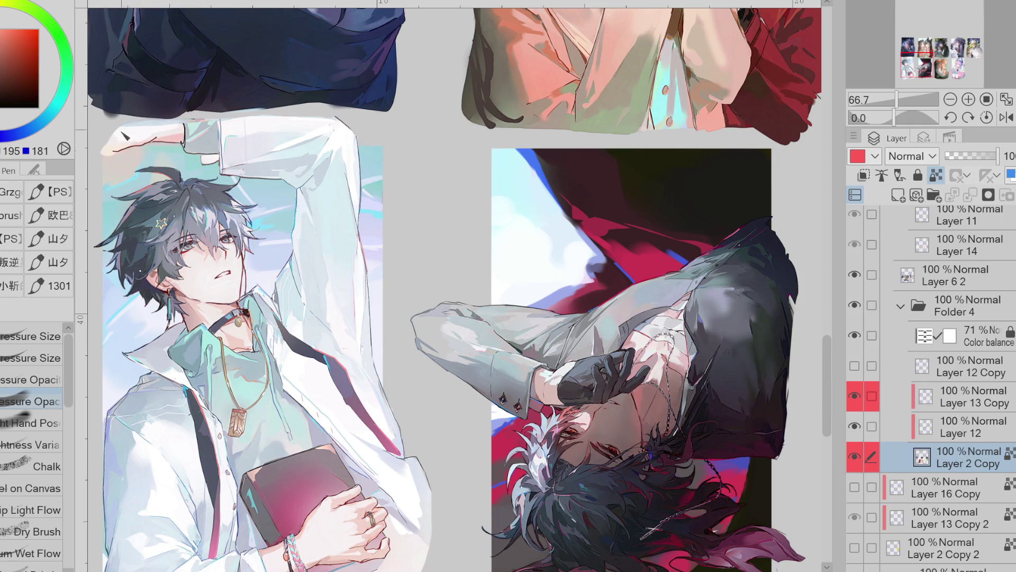
Sample teal and near-white sky above the head, then switch to the eraser
left_click(167, 166, "alt")
left_click(268, 203, "alt")
left_click(377, 192, "alt")
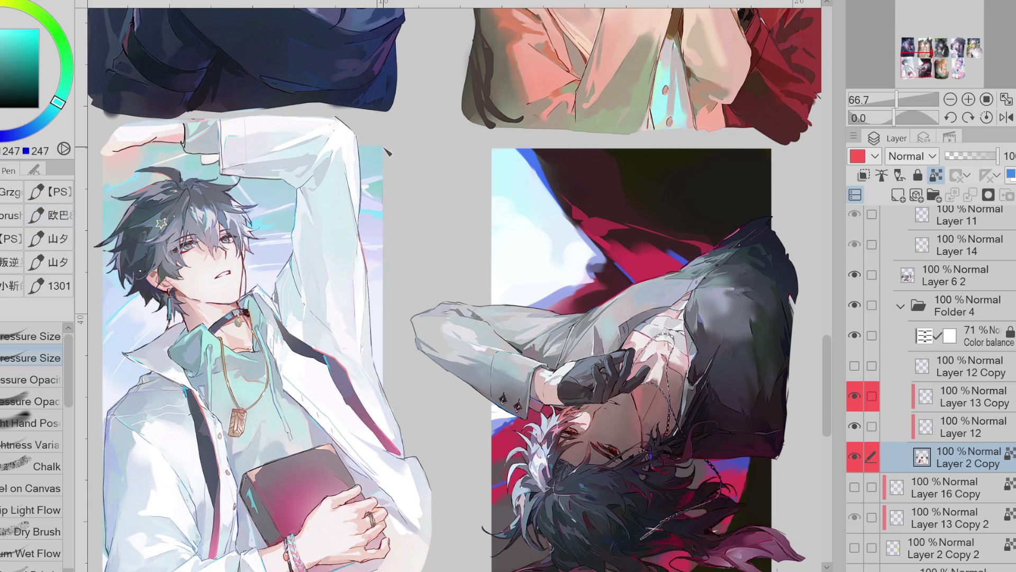
left_click(299, 236, "alt")
left_click(289, 248, "alt")
key("e")
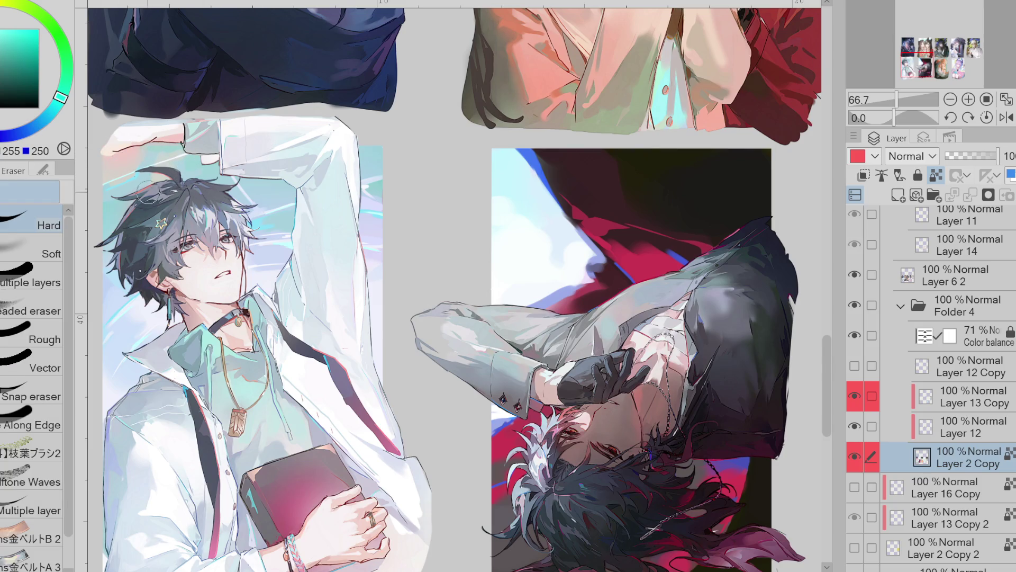
scroll(317, 332, "down", 1)
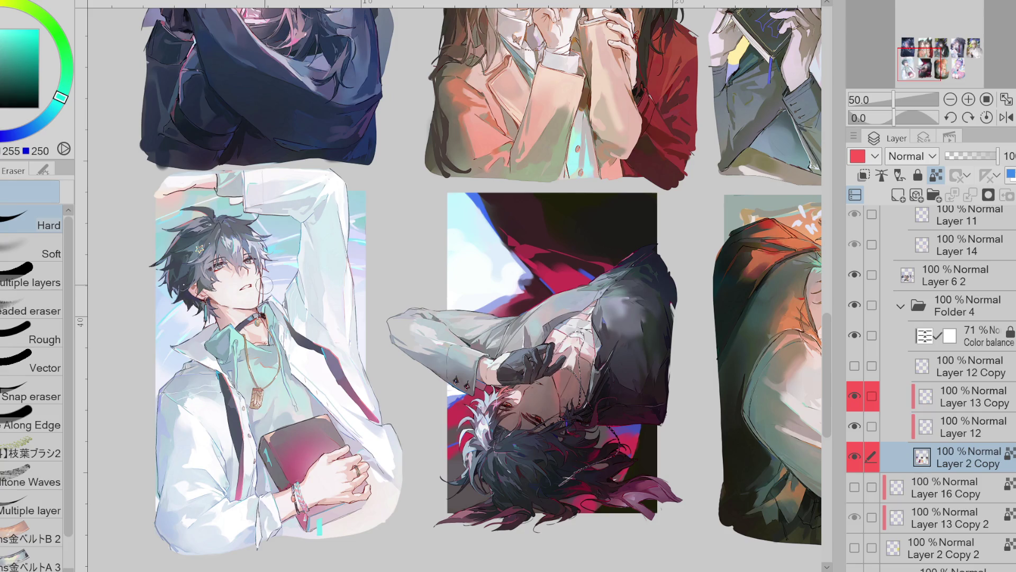
Toggle Layer 2 Copy's visibility to compare, then sample a light teal with the pen
left_click(280, 275, "alt")
key("p")
left_click(854, 457)
left_click(855, 456)
left_click(855, 456)
left_click(855, 456)
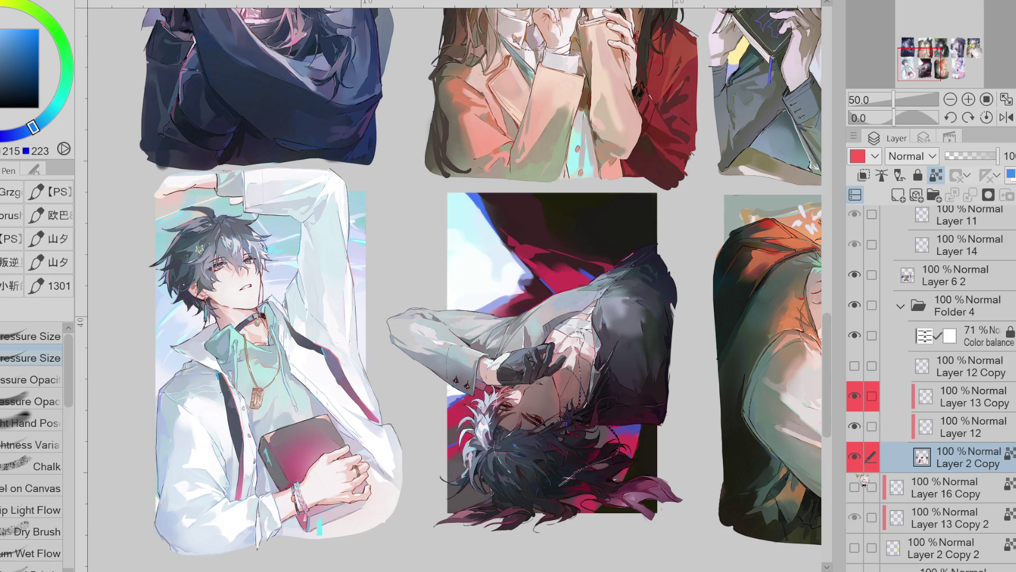
left_click(286, 222, "alt")
With the soft airbrush, sample a darker hair blue and spray over the cyan streaks
key("b")
left_click(291, 227, "alt")
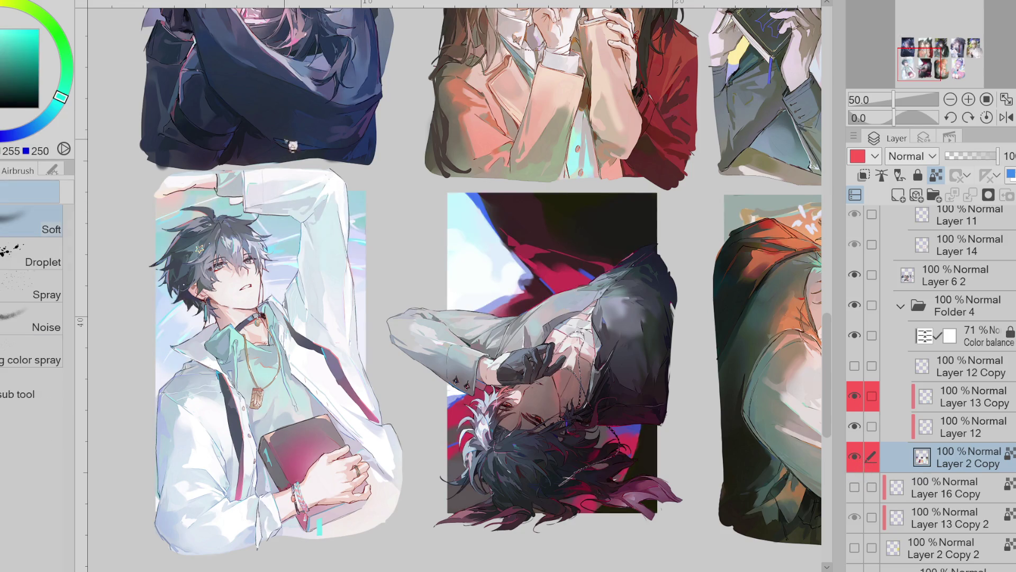
left_click(291, 225, "alt")
left_click(217, 237, "alt")
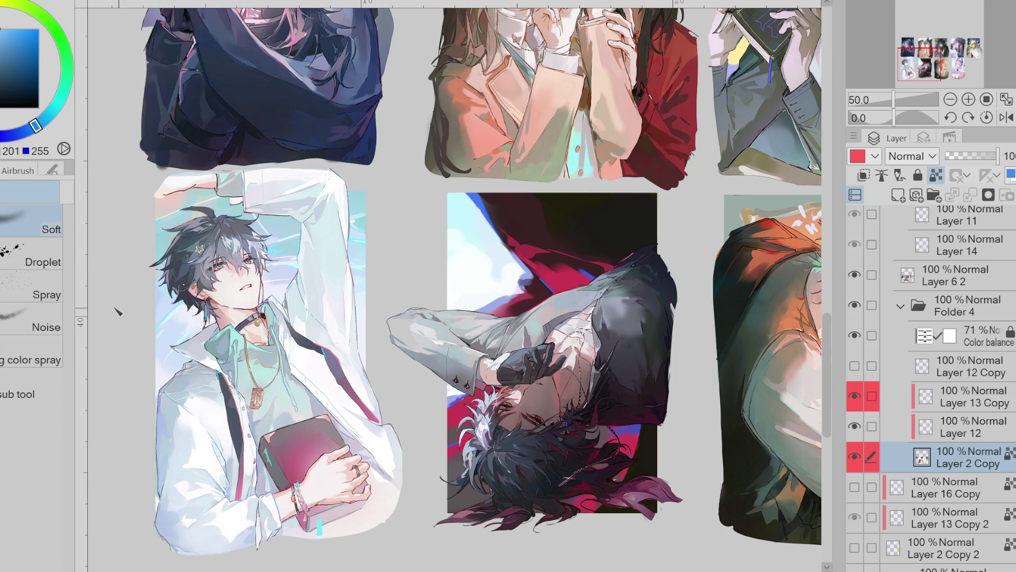
left_click(181, 222, "alt")
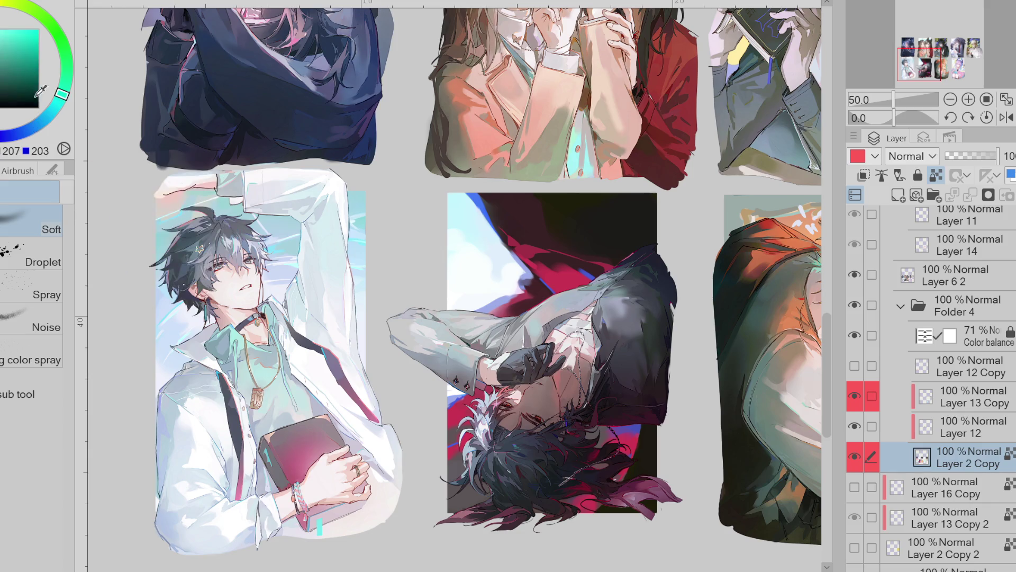
left_click(200, 249, "alt")
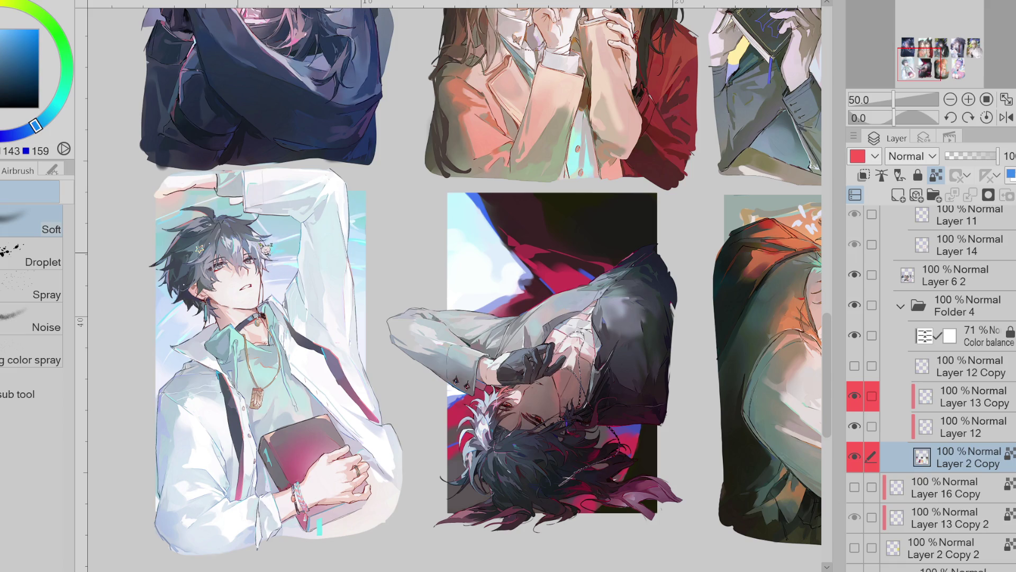
left_click_drag(263, 249, 277, 252)
scroll(340, 329, "down", 1)
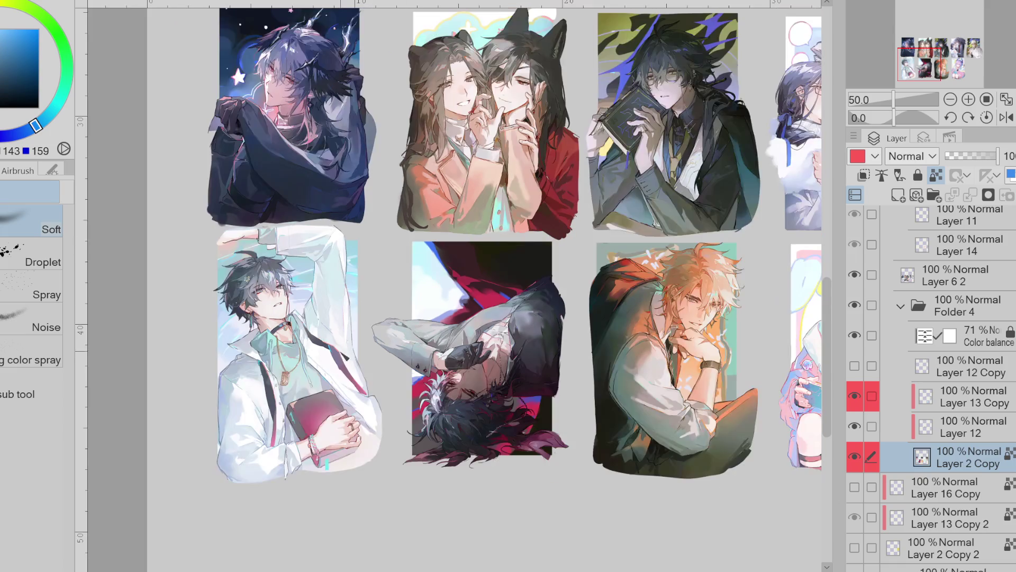
Zoom in on the orange-haired portrait and paint a pale yellow stroke down the grey strip
left_click_drag(588, 568, 402, 567)
scroll(466, 315, "up", 3)
left_click(465, 315, "alt")
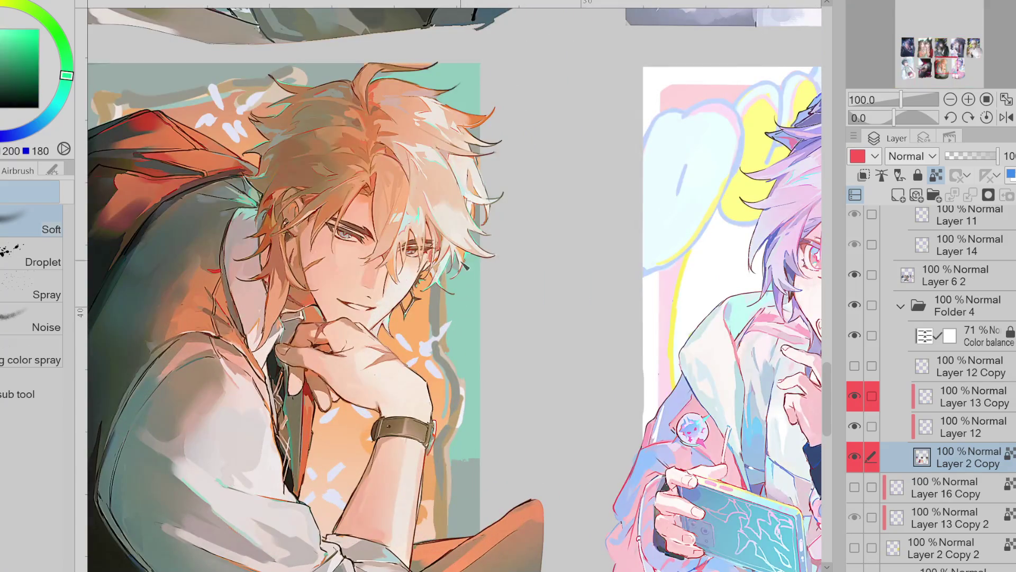
key("p")
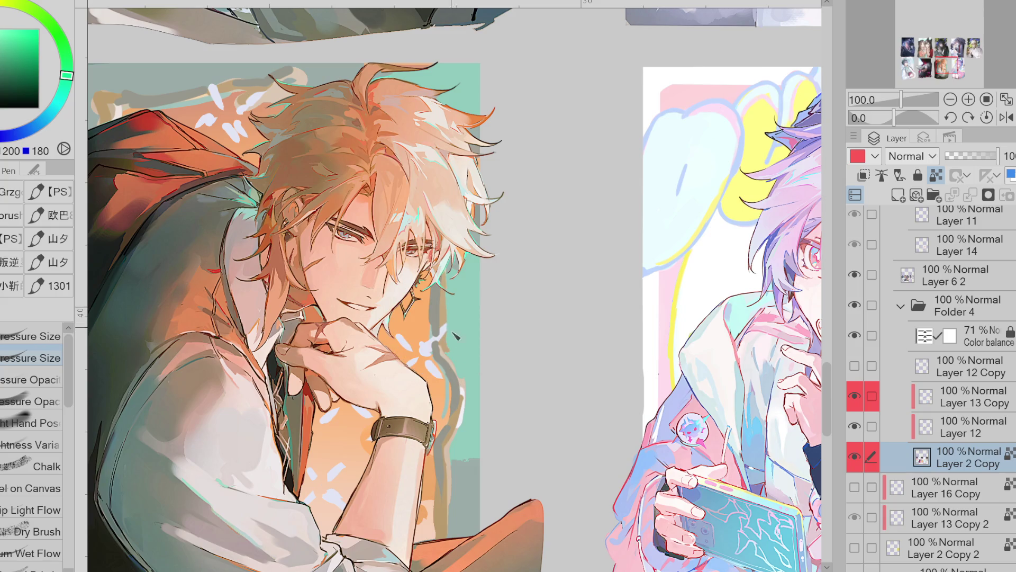
left_click(445, 311, "alt")
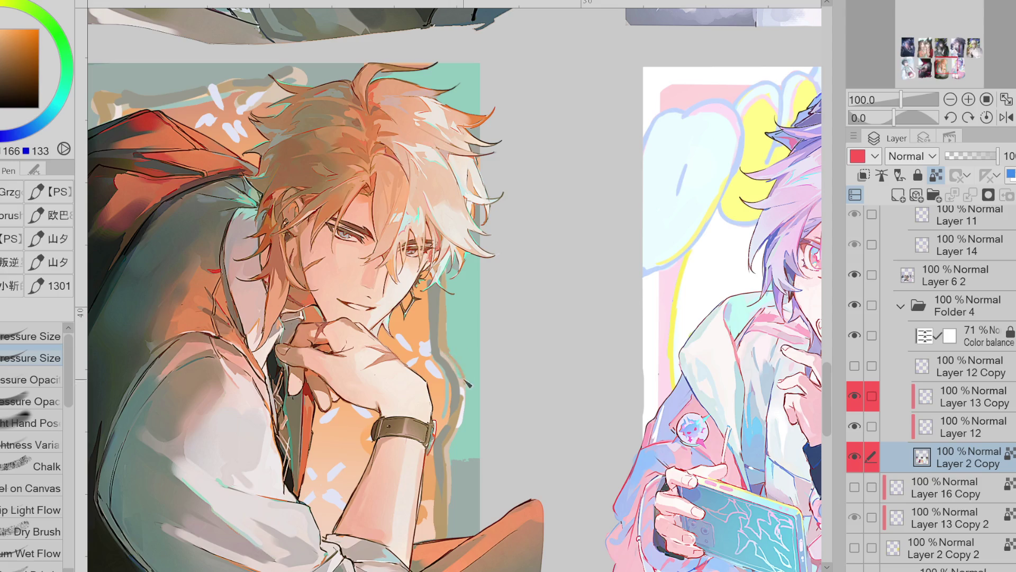
left_click(453, 374, "alt")
left_click(452, 384, "alt")
left_click(452, 479, "alt")
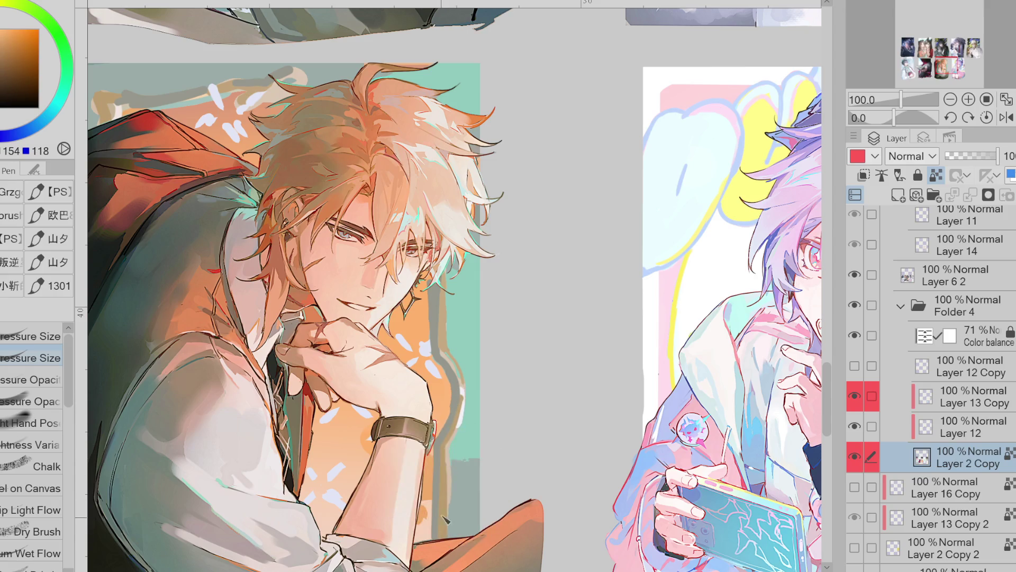
left_click(459, 477, "alt")
left_click(463, 397, "alt")
left_click(460, 386, "alt")
left_click(458, 372, "alt")
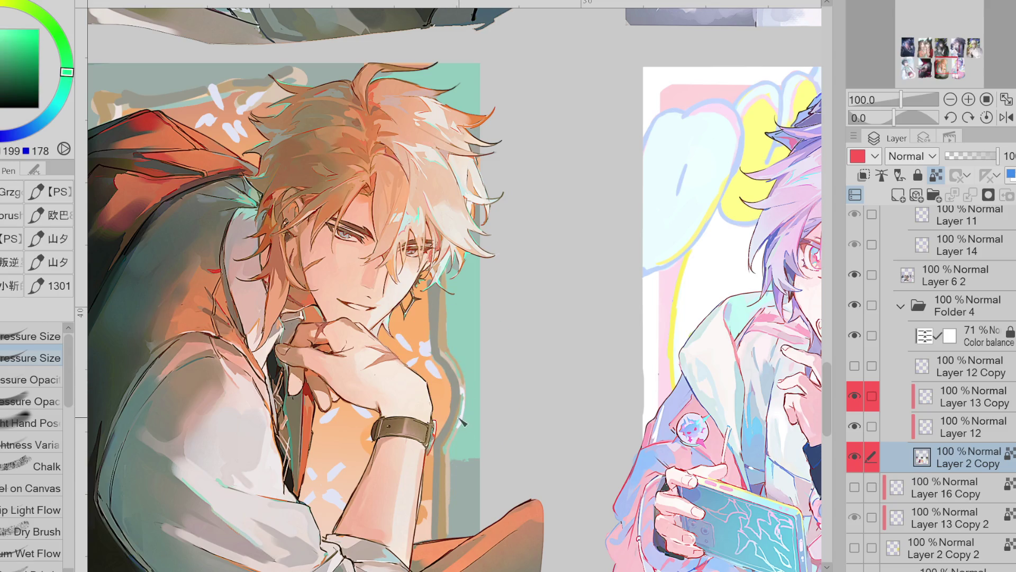
left_click(451, 448, "alt")
left_click_drag(453, 483, 452, 536)
Repaint the strip along the arm's right edge with the dark colour sampled near the wrist
left_click(442, 323, "alt")
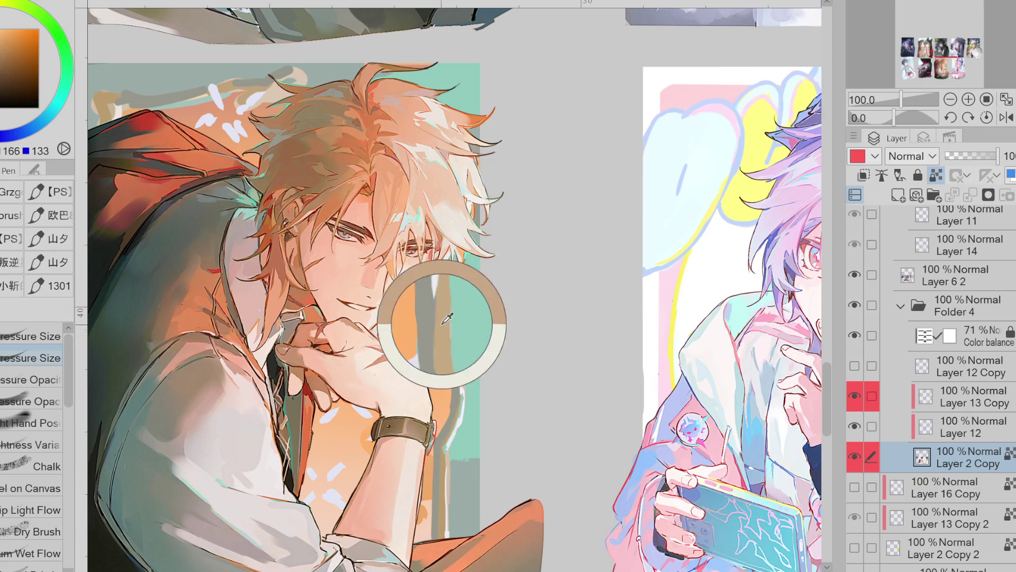
left_click(433, 296, "alt")
left_click(11, 135)
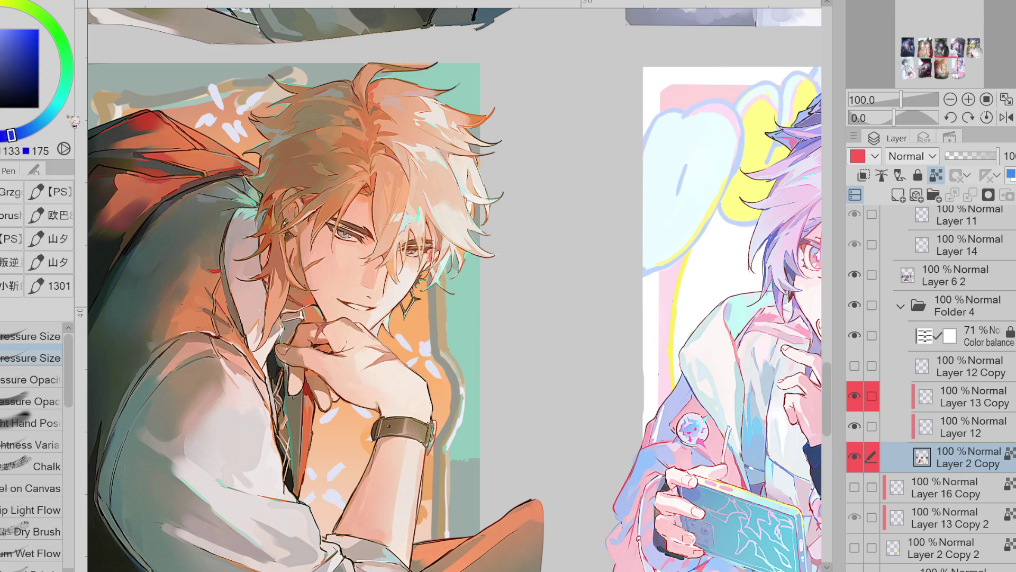
left_click(56, 104)
left_click(9, 59)
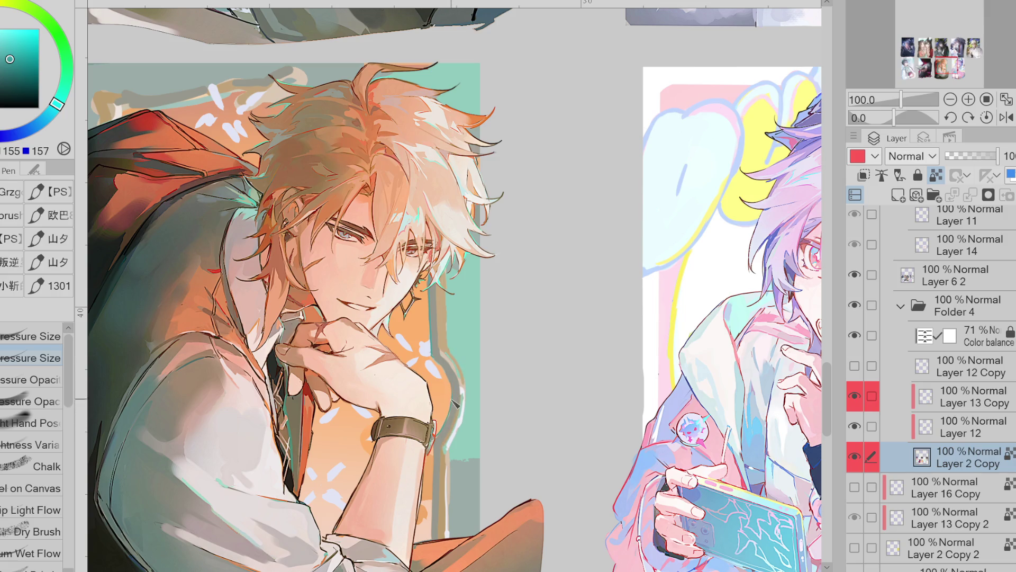
left_click(457, 412, "alt")
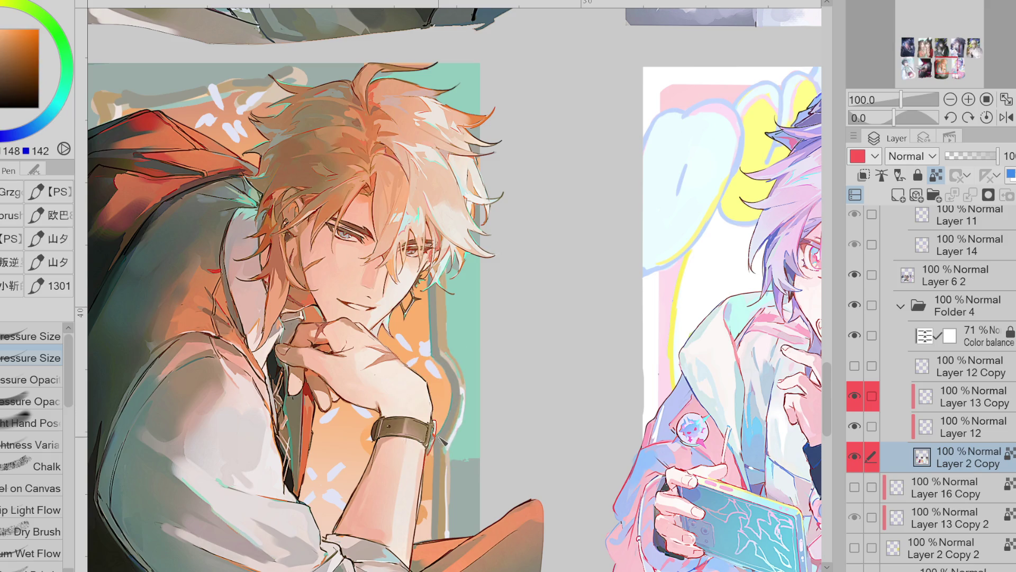
left_click(56, 106)
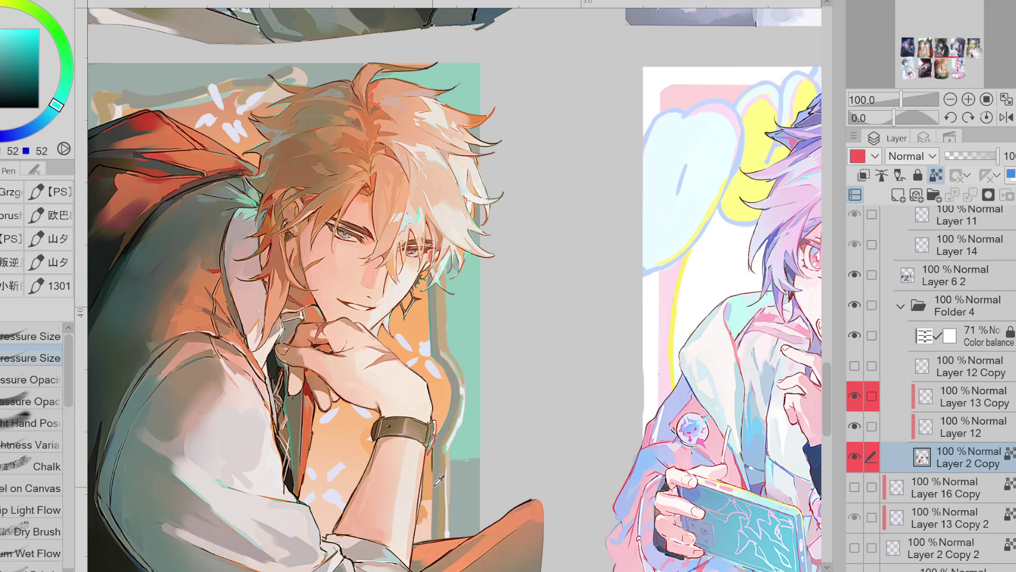
left_click(436, 405, "alt")
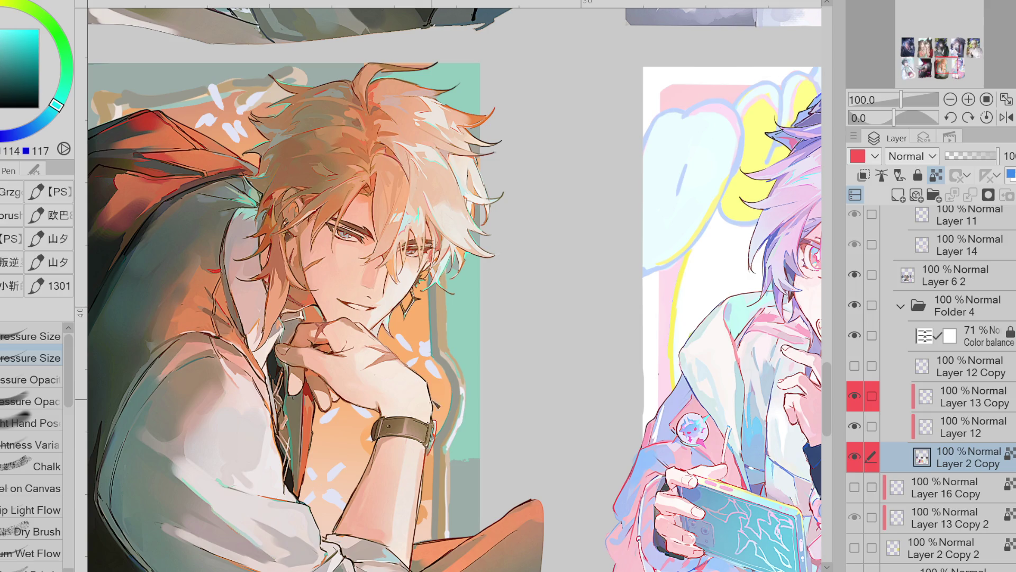
left_click(438, 450, "alt")
left_click_drag(434, 446, 434, 539)
left_click_drag(437, 456, 437, 533)
Sample teal-green from the border and warm oranges from the character's hair
left_click(451, 343, "alt")
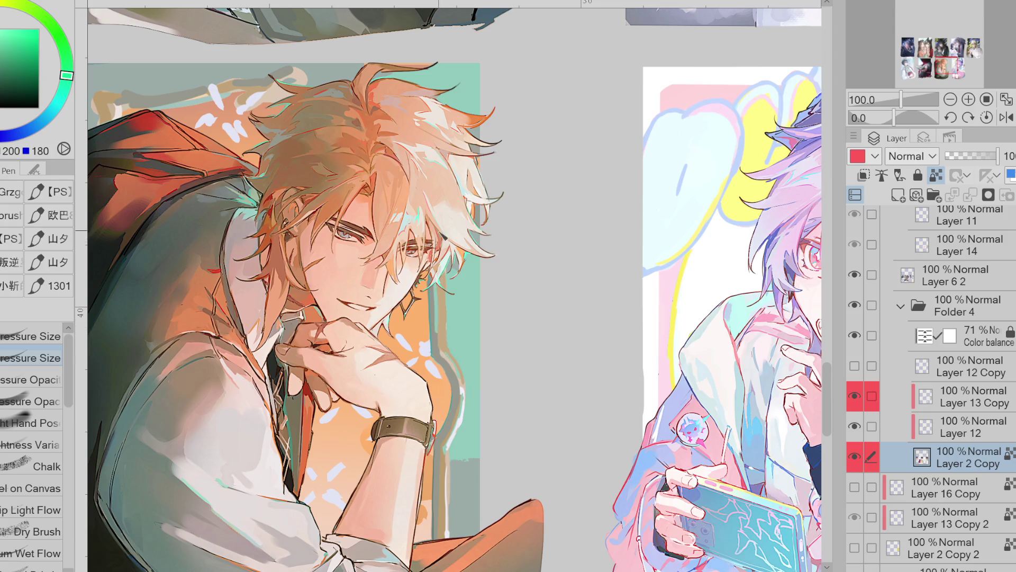
left_click(473, 269, "alt")
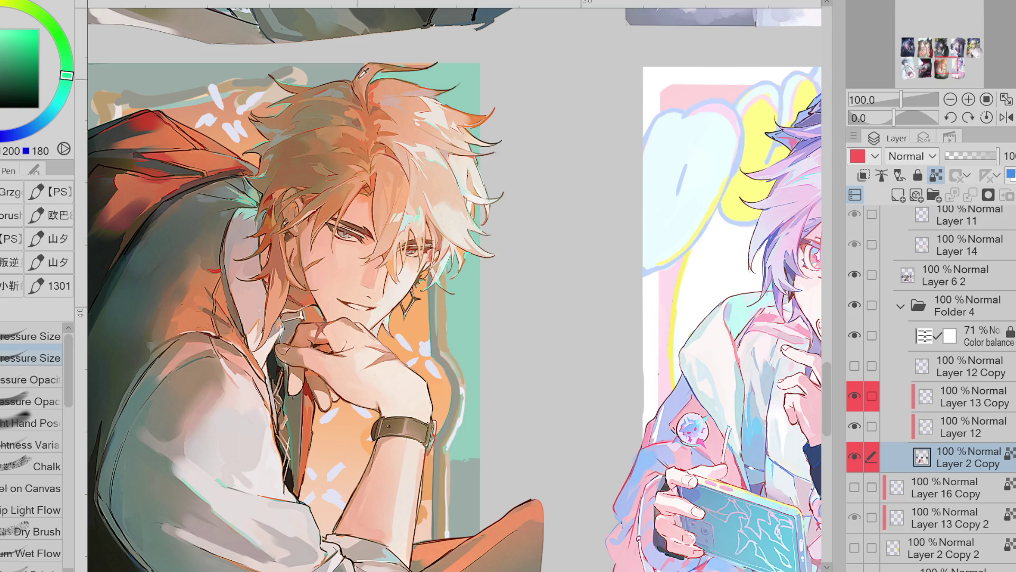
left_click(312, 74, "alt")
left_click(305, 88, "alt")
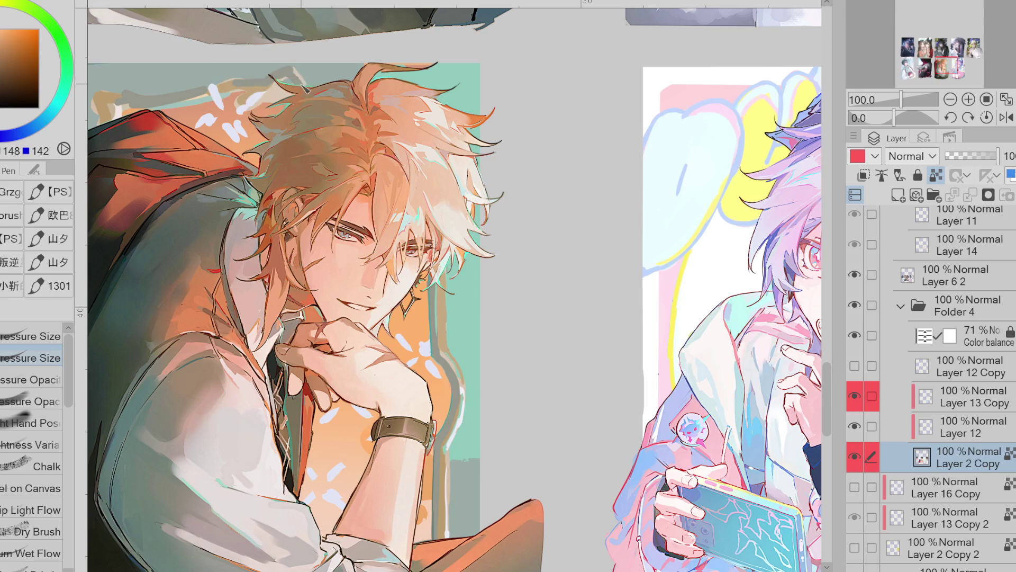
left_click(189, 110, "alt")
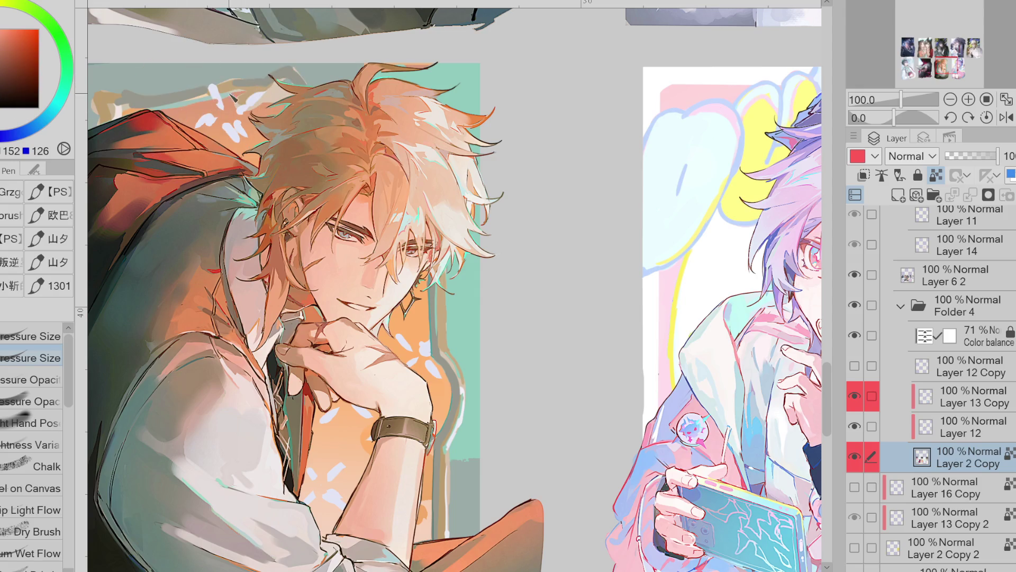
left_click(234, 87, "alt")
left_click(244, 91, "alt")
left_click(214, 95, "alt")
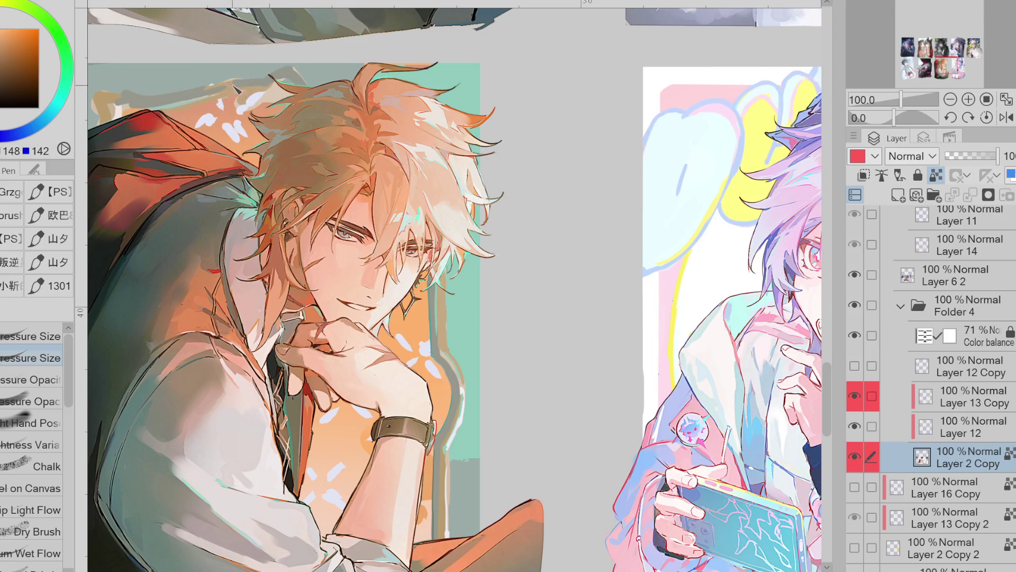
left_click(228, 85, "alt")
scroll(365, 120, "down", 2)
scroll(365, 119, "up", 4)
Sample oranges and teal from around the top edge of the hair
left_click(340, 148, "alt")
left_click(309, 189, "alt")
left_click(316, 194, "alt")
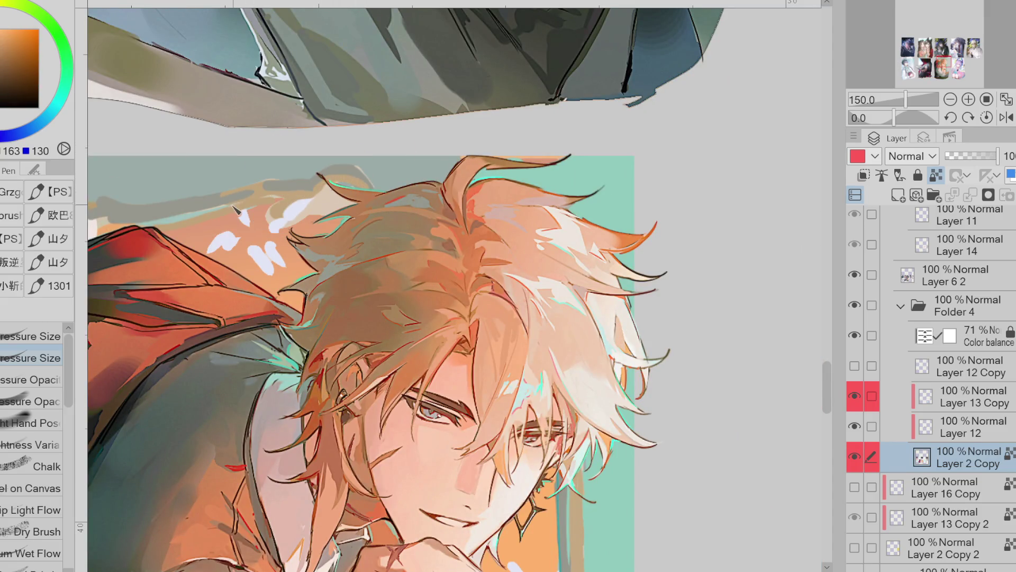
left_click(367, 180, "alt")
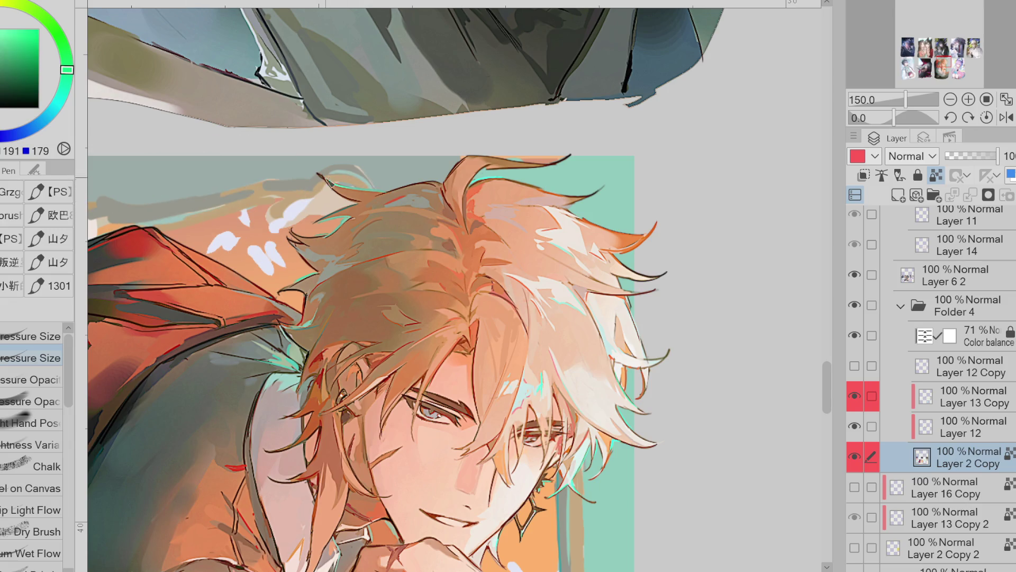
left_click(314, 194, "alt")
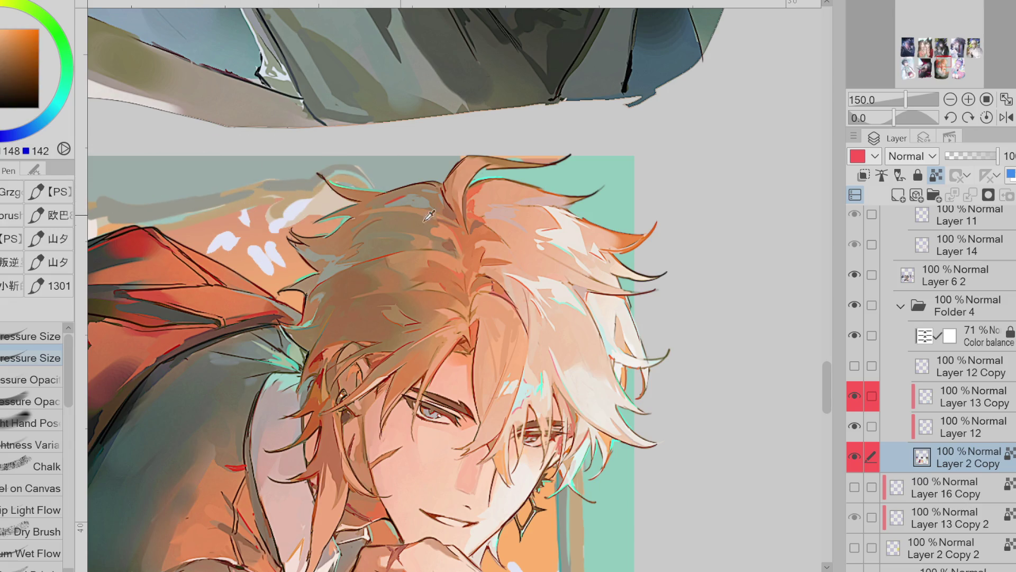
scroll(430, 215, "down", 1)
left_click(302, 208, "alt")
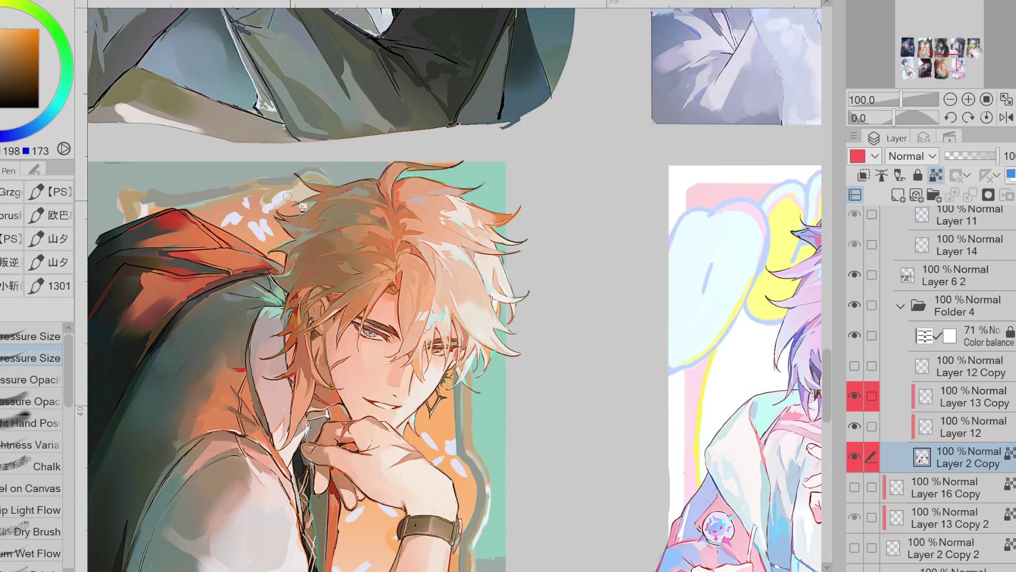
left_click(268, 193, "alt")
left_click(262, 206, "alt")
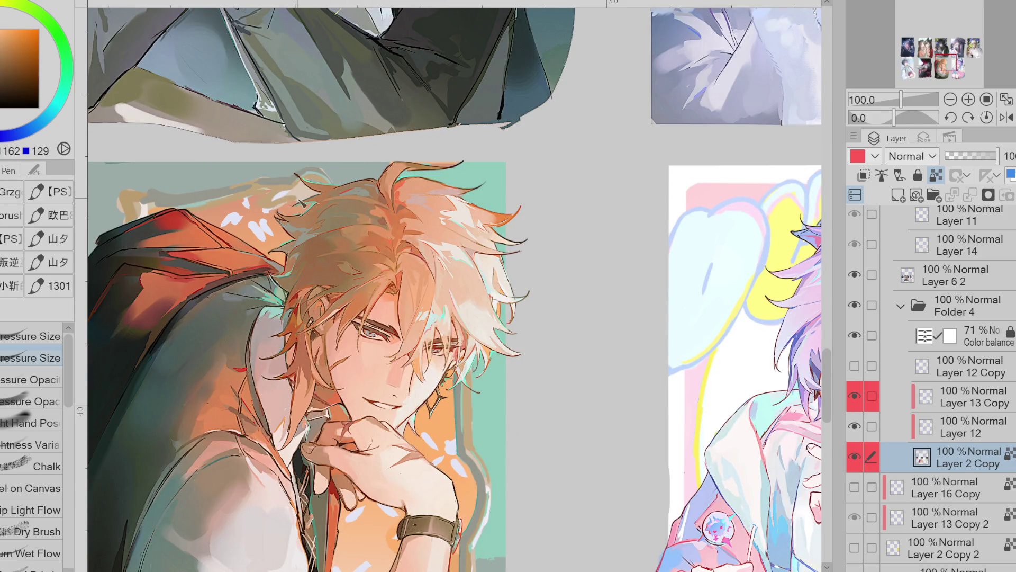
left_click(314, 172, "alt")
Sample white from the artwork and paint a short white highlight on the hair edge
left_click(160, 185, "alt")
left_click(130, 203, "alt")
left_click(120, 210, "alt")
left_click(126, 214, "alt")
scroll(498, 190, "down", 2)
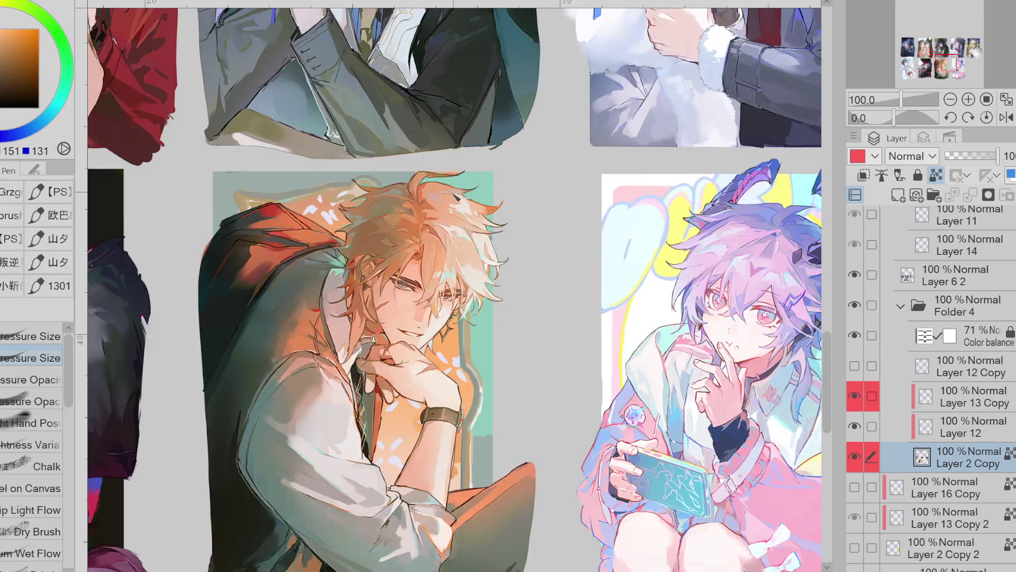
scroll(497, 190, "up", 2)
left_click(265, 201, "alt")
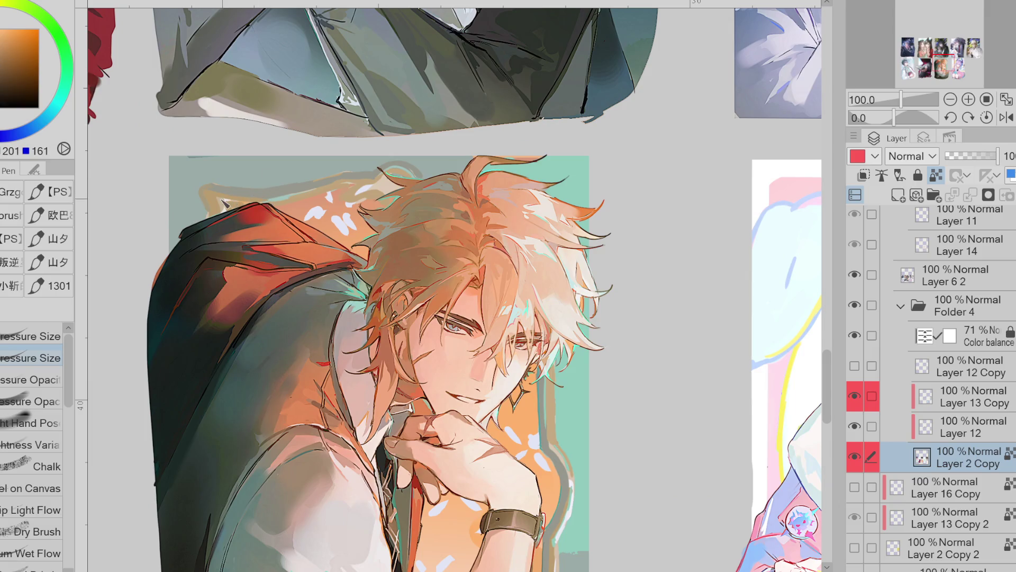
left_click(317, 200, "alt")
left_click_drag(367, 192, 353, 194)
Paint a short yellow stroke on the portrait and a thin yellow line along the hat's top
left_click(344, 189, "alt")
left_click(388, 195, "alt")
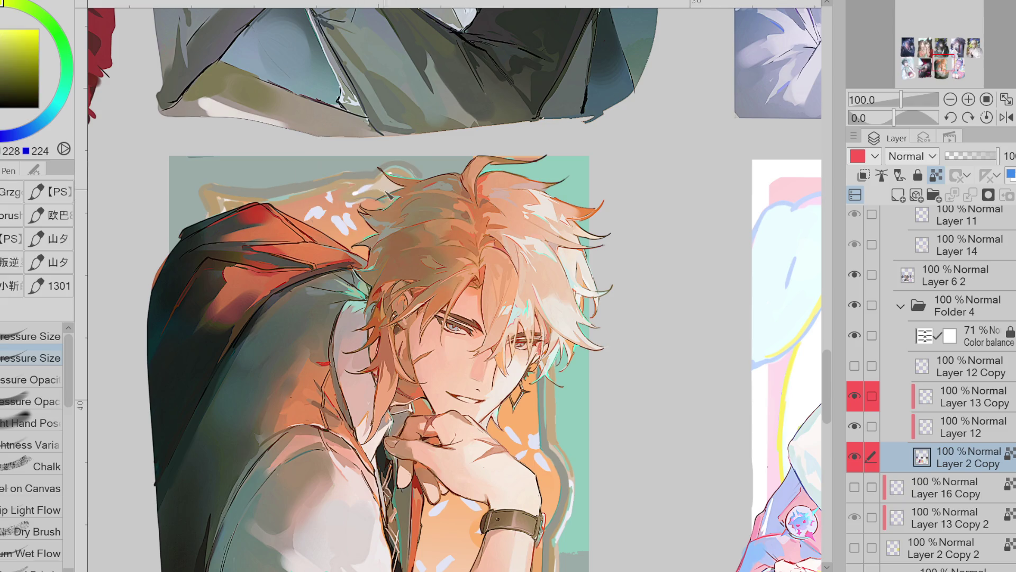
left_click(211, 190, "alt")
left_click_drag(201, 184, 203, 200)
left_click_drag(356, 180, 298, 189)
Sample orange, the wristband colour, a redder tone and a pale cyan from the painting
left_click(341, 181, "alt")
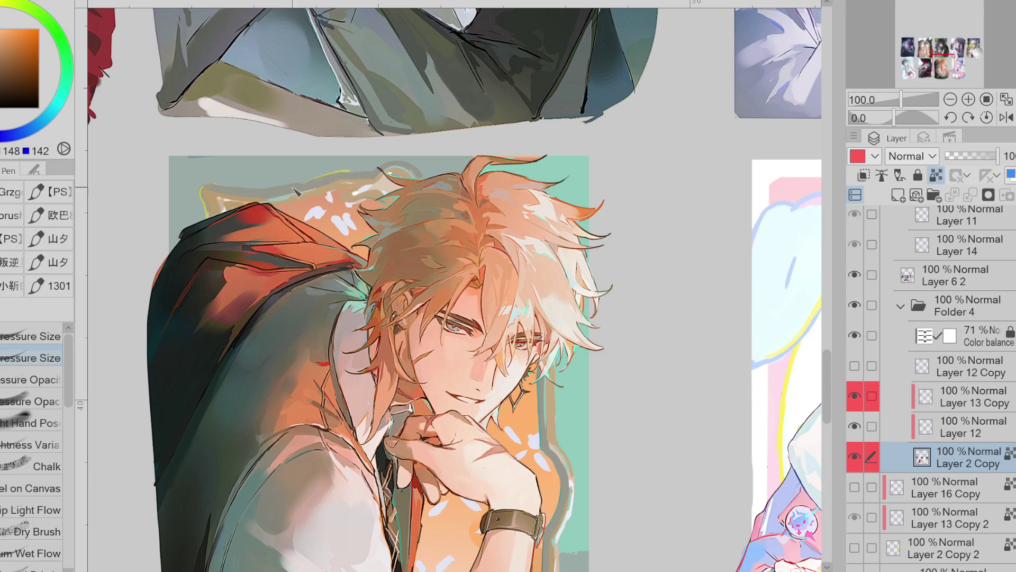
left_click(35, 125)
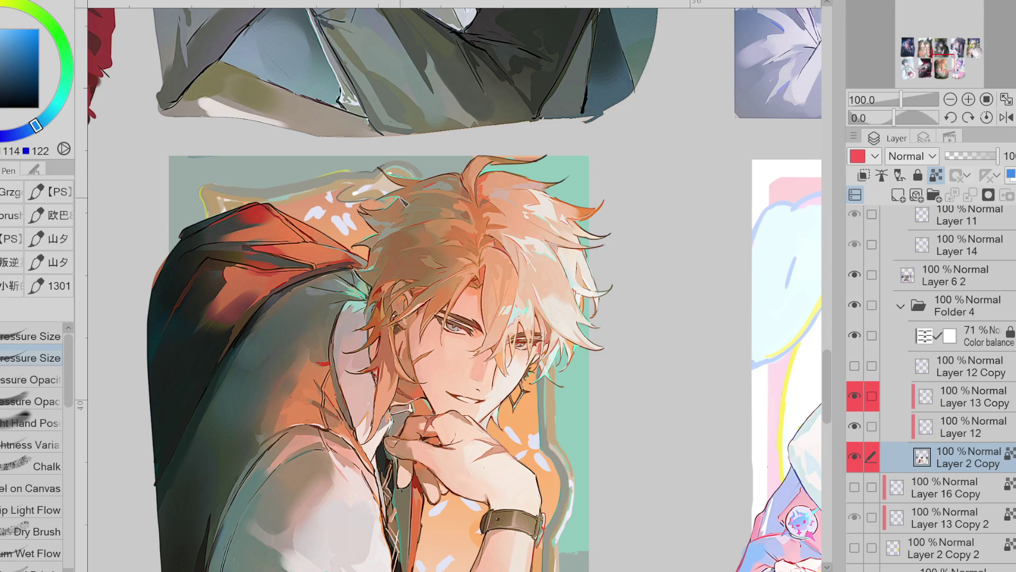
left_click(353, 182, "alt")
left_click(312, 189, "alt")
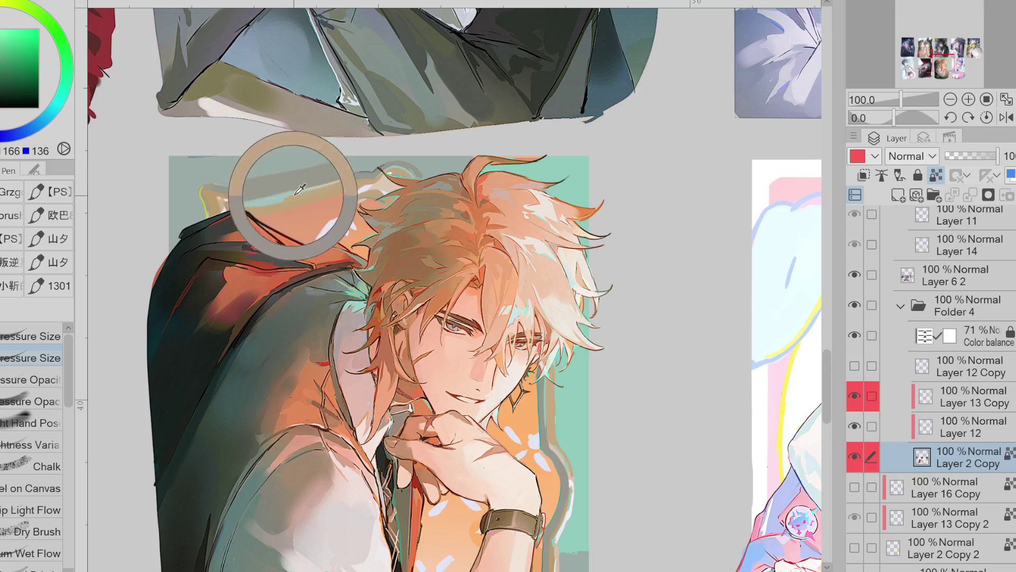
left_click(548, 432, "alt")
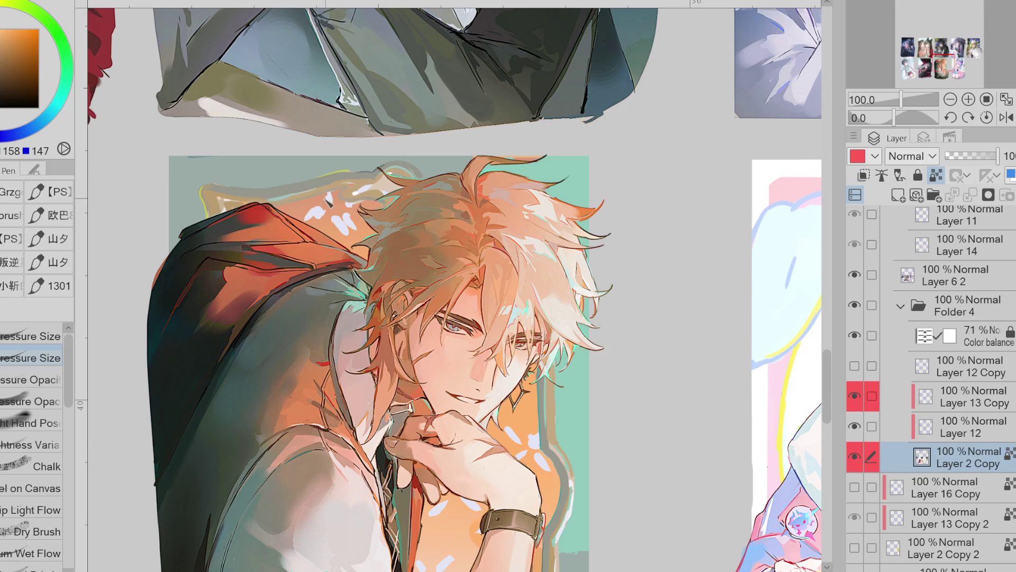
left_click(236, 209, "alt")
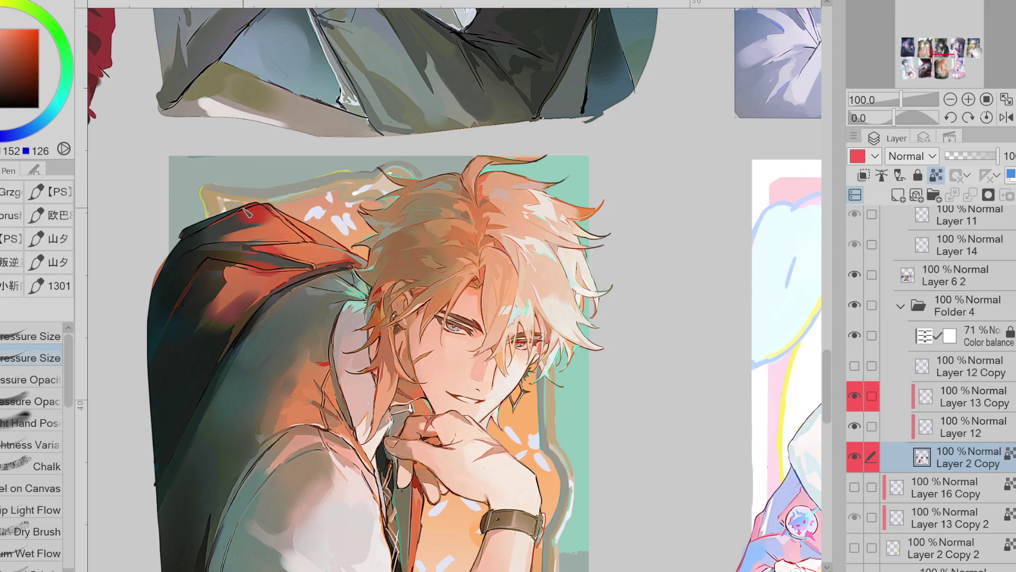
left_click(181, 108, "alt")
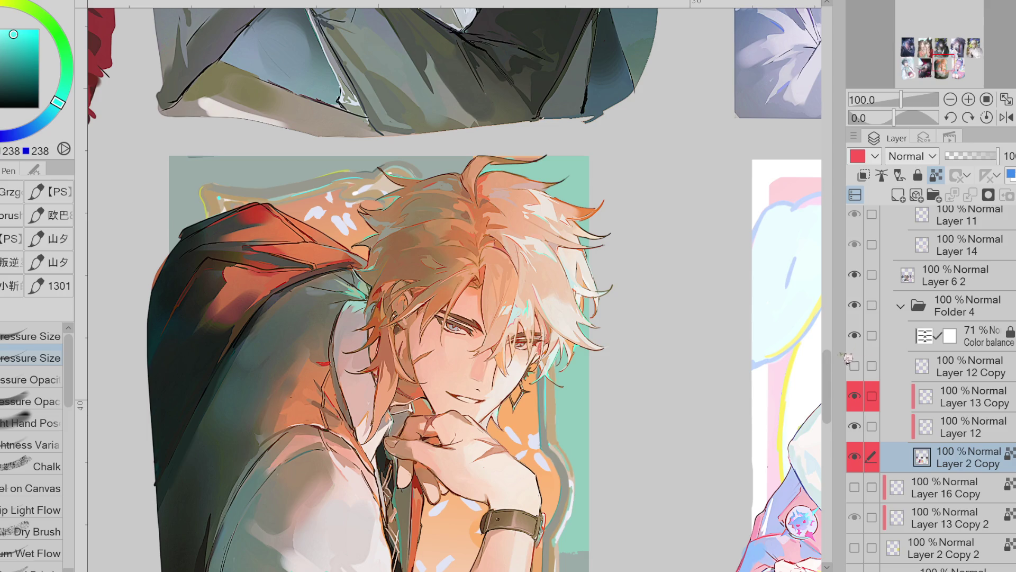
scroll(551, 323, "down", 5)
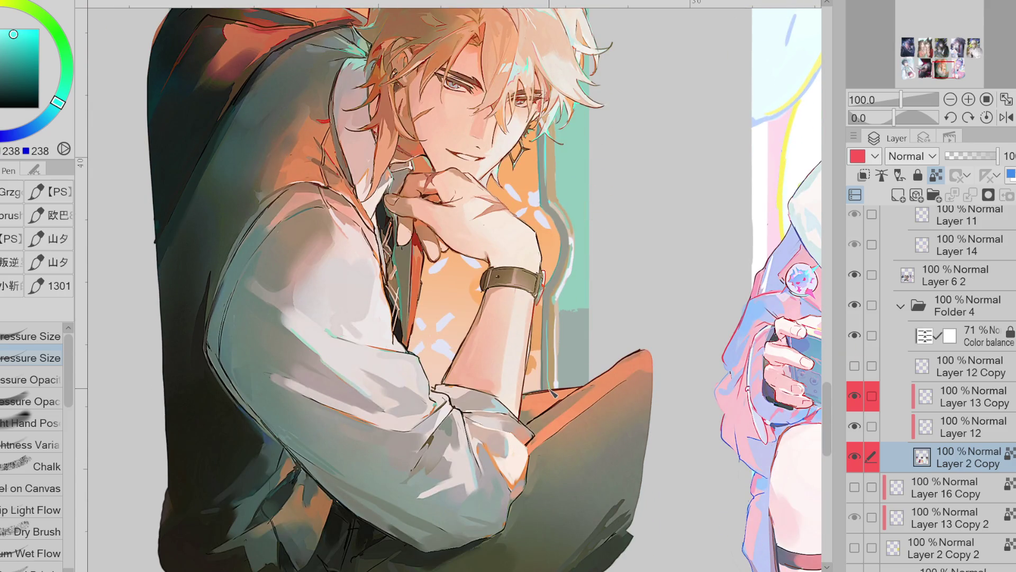
Sample teal, red-brown, skin and yellow tones, shifting the current hue toward orange
left_click(562, 337, "alt")
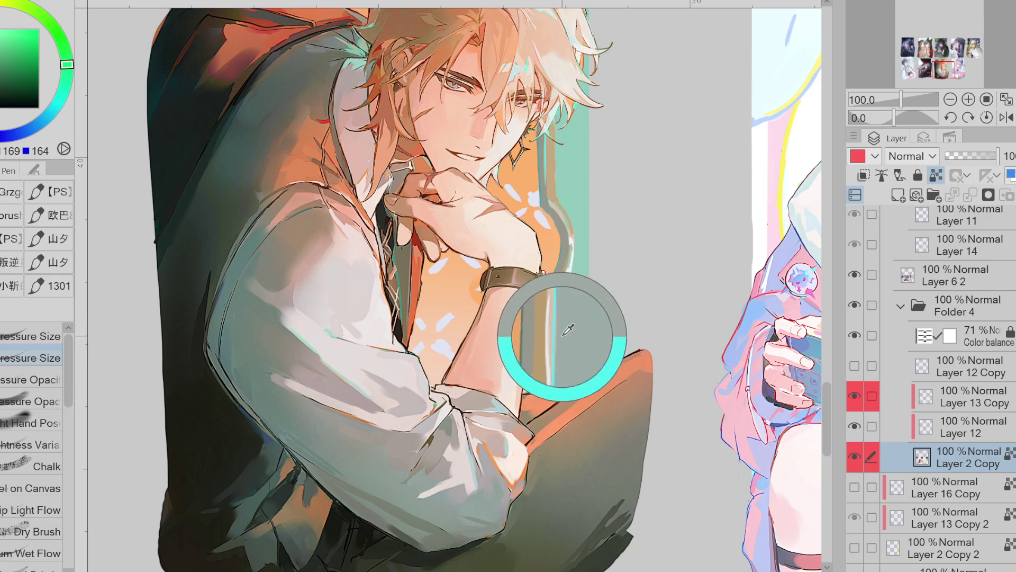
left_click(576, 206, "alt")
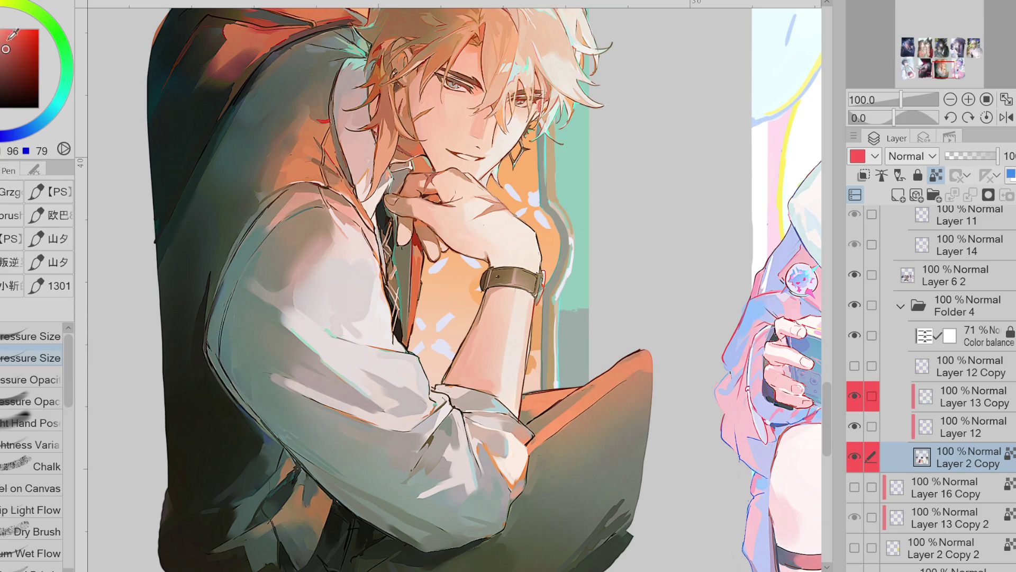
left_click(522, 130, "alt")
left_click(46, 11)
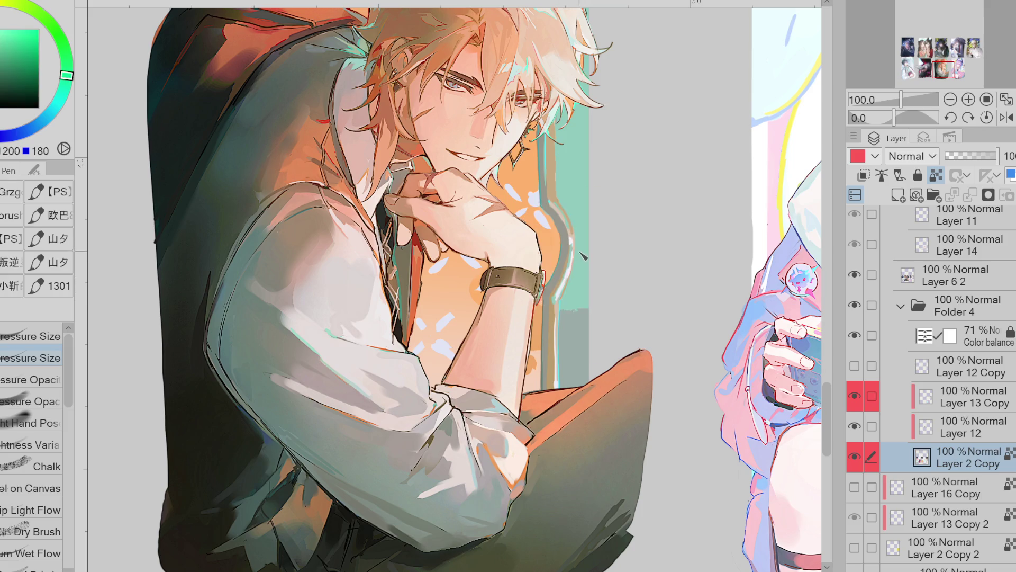
left_click(567, 292, "alt")
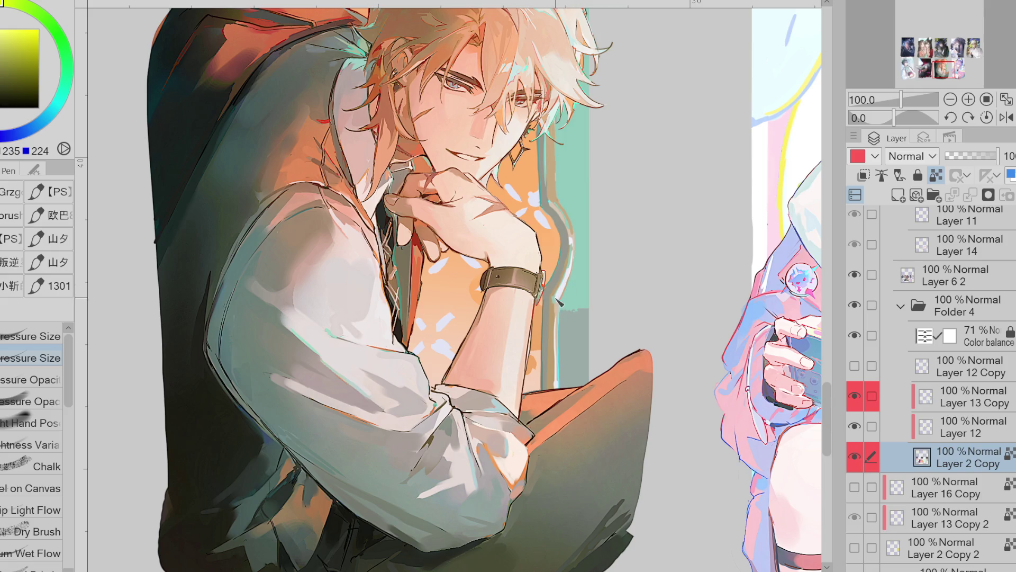
left_click(453, 324, "alt")
Lasso-fill a new white petal beside the wrist flower using the sampled pale petal colour
key("g")
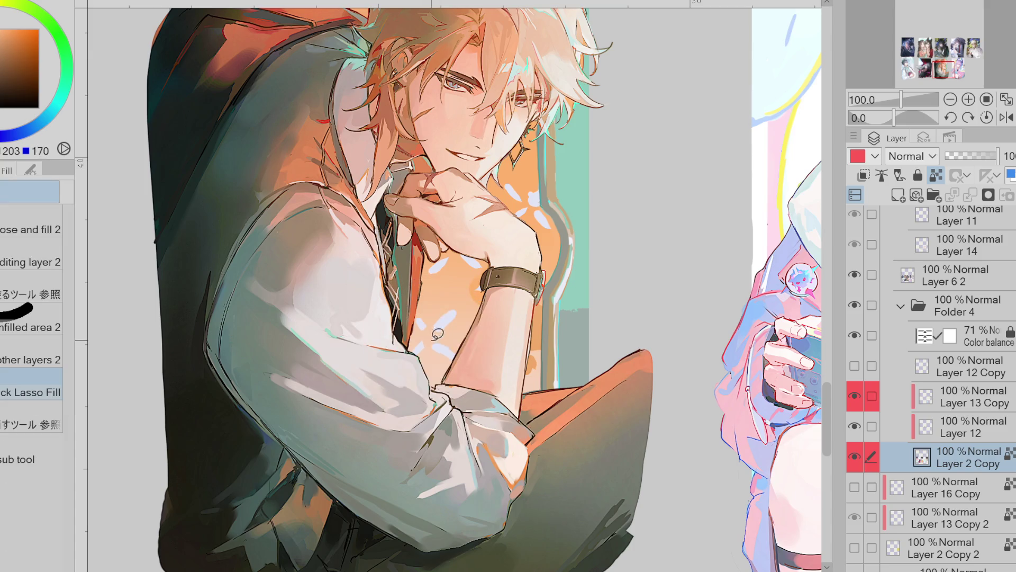
left_click(452, 346, "alt")
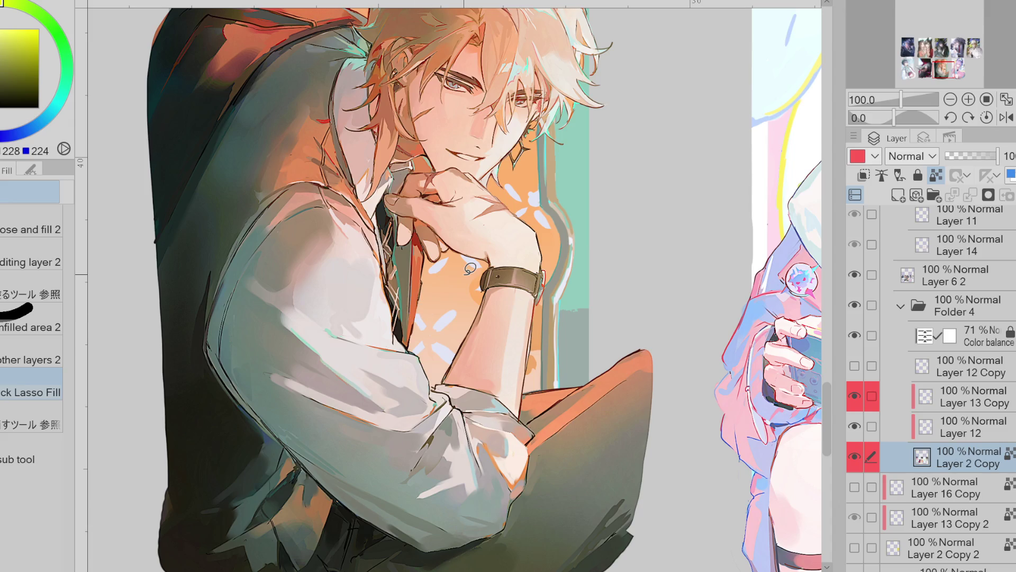
left_click(467, 301, "alt")
left_click(434, 383, "alt")
key("b")
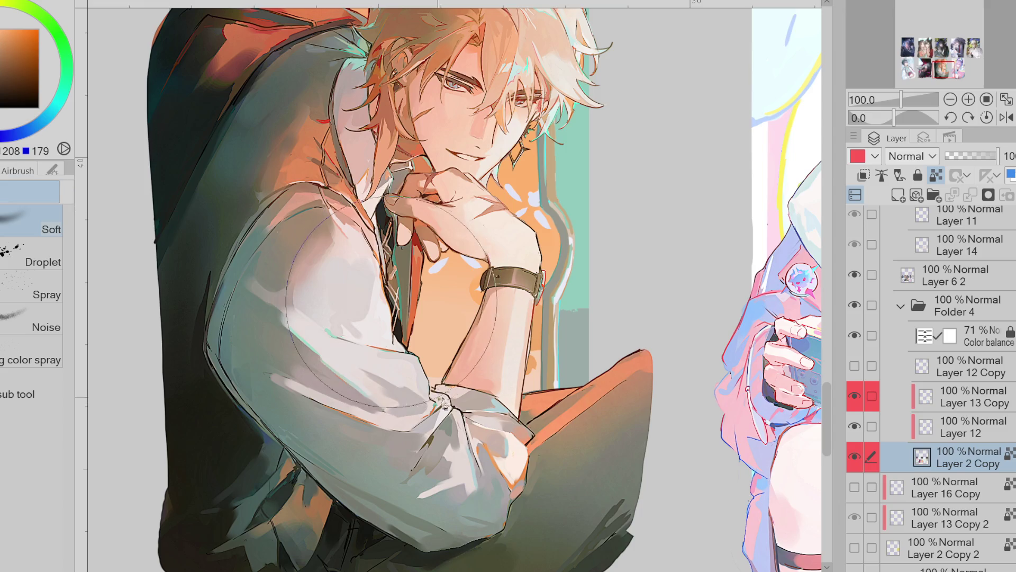
key("g")
left_click(544, 362, "alt")
left_click(471, 259, "alt")
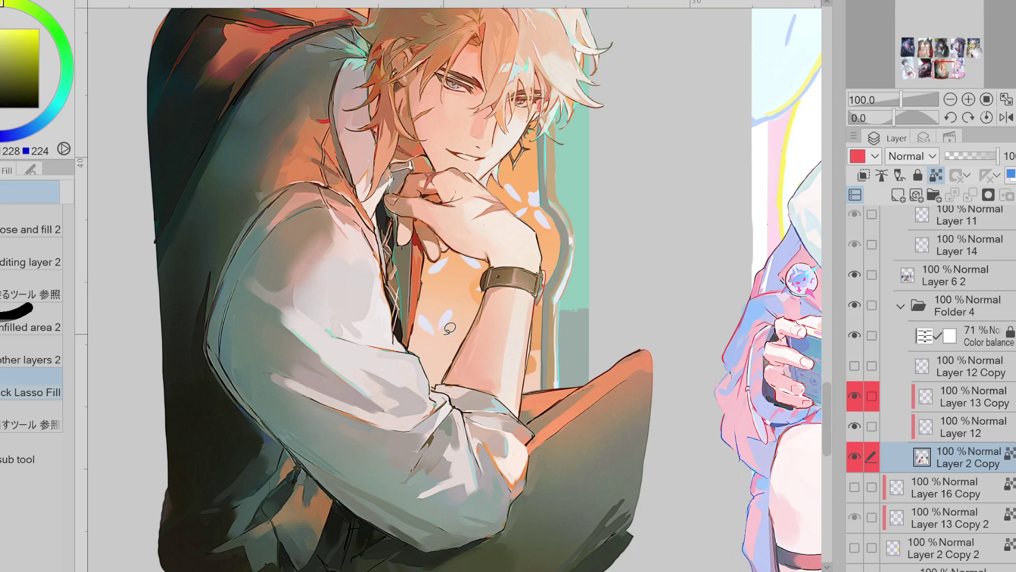
left_click_drag(437, 327, 447, 337)
Outline an area around the flower and fill it with orange
left_click(497, 246, "alt")
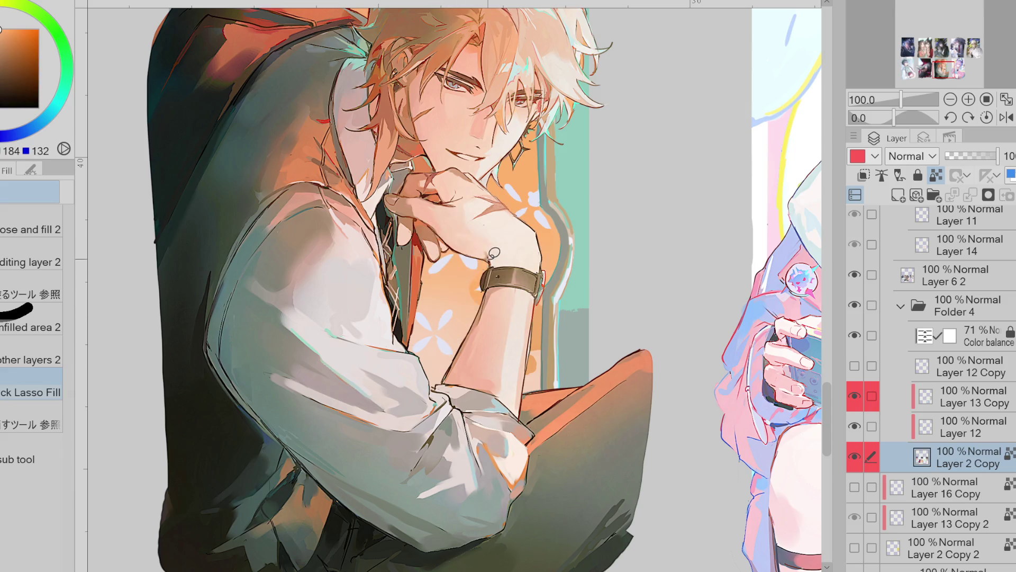
left_click(487, 286, "alt")
left_click(534, 200, "alt")
mouse_move(529, 183)
left_mouse_down()
mouse_move(545, 200)
mouse_move(543, 177)
mouse_move(530, 179)
mouse_move(543, 225)
mouse_move(550, 207)
left_mouse_up()
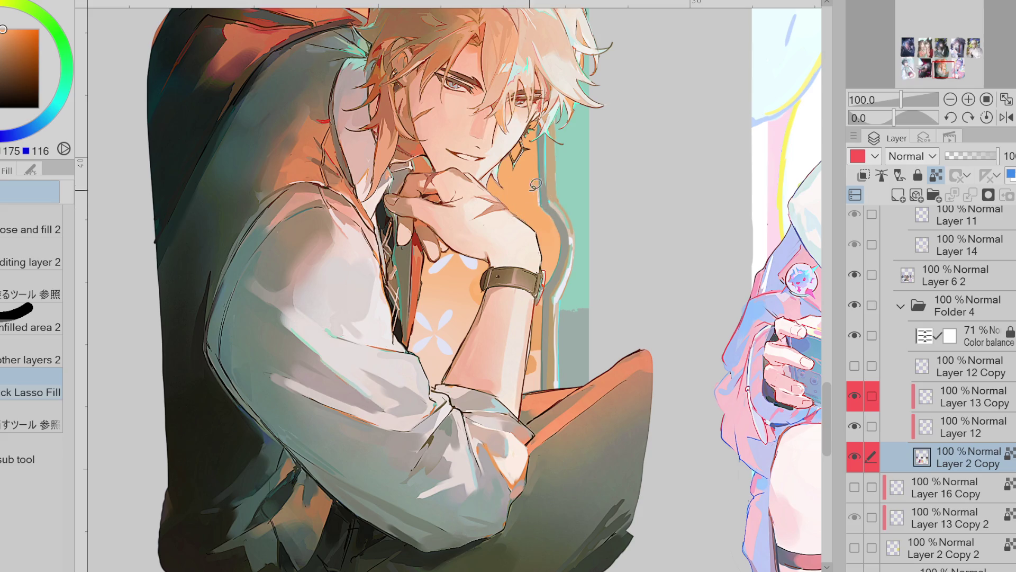
left_click(473, 260, "alt")
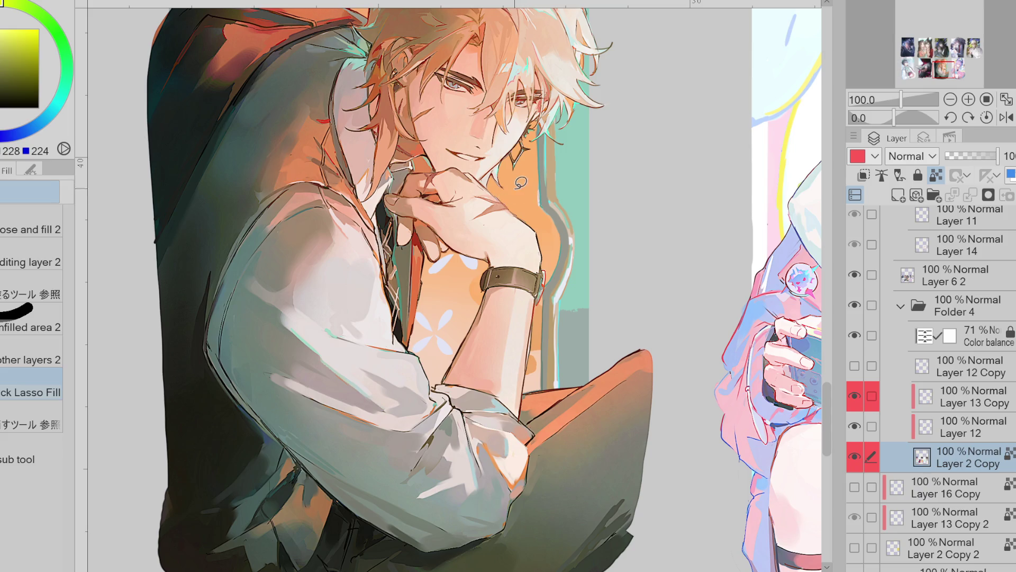
Select the orange area beside the wrist and undo the teal fill below it
key("w")
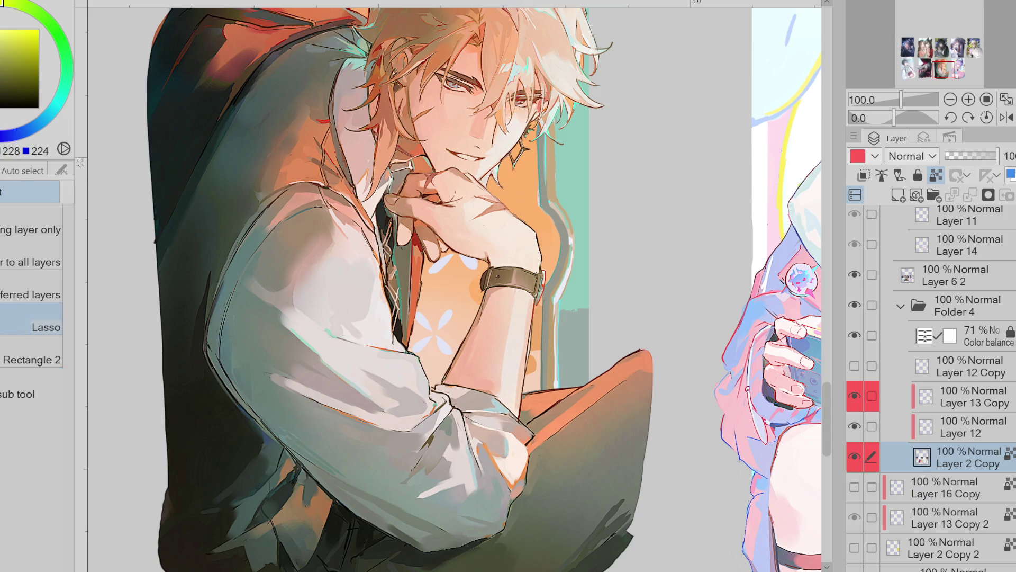
left_click(537, 186)
key("b")
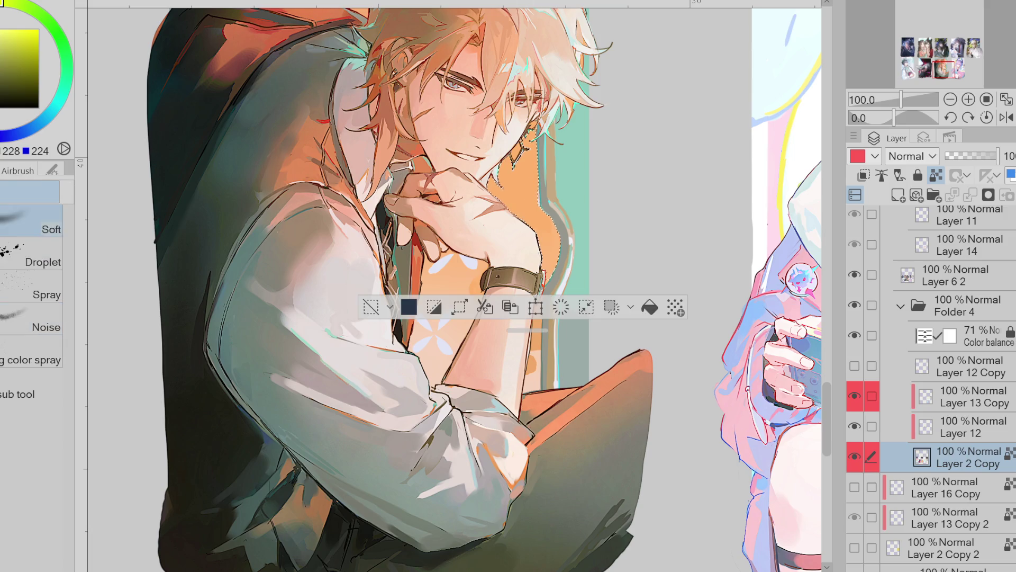
key("g")
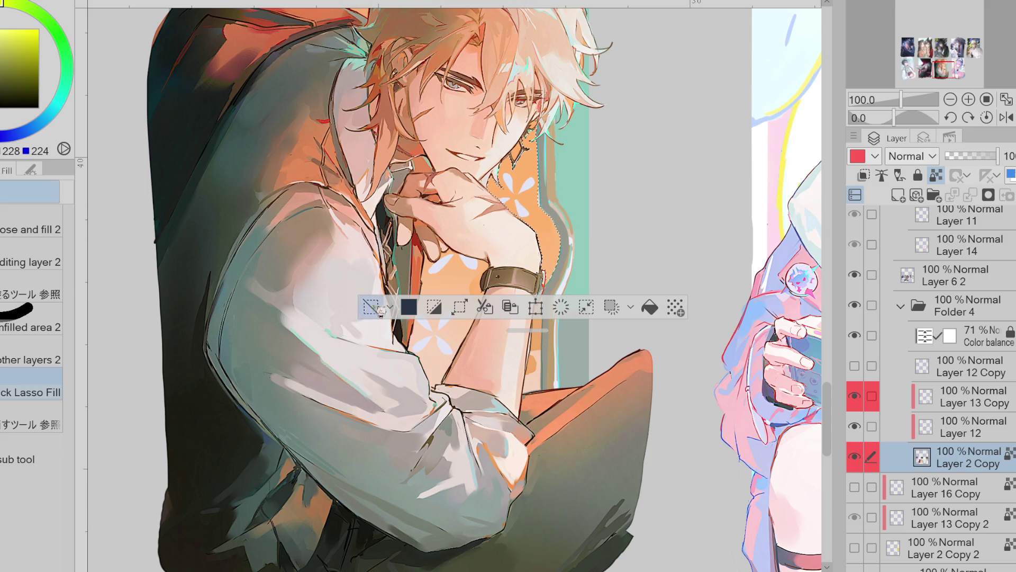
key("ctrl+z")
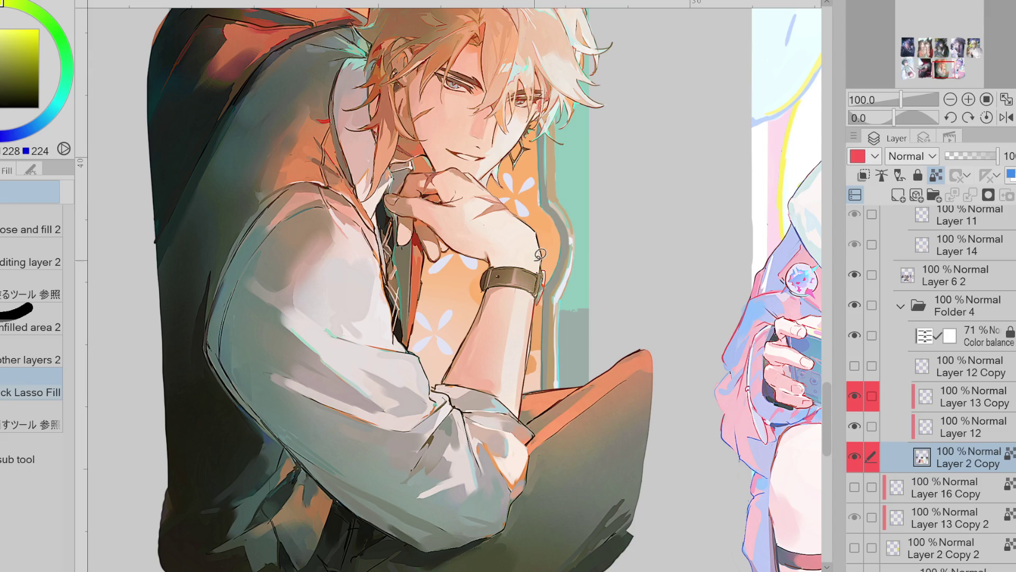
key("ctrl+y")
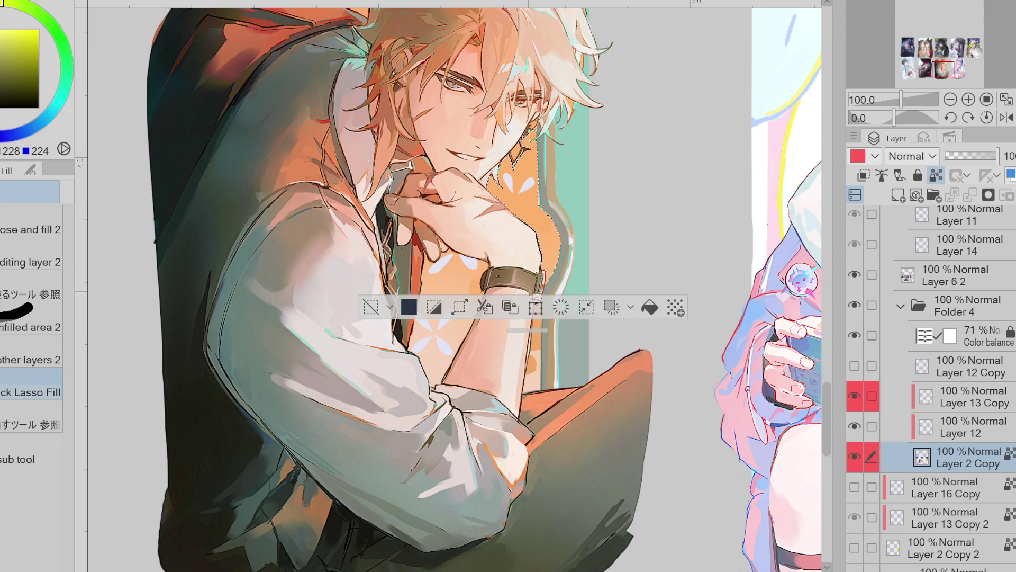
key("ctrl+z")
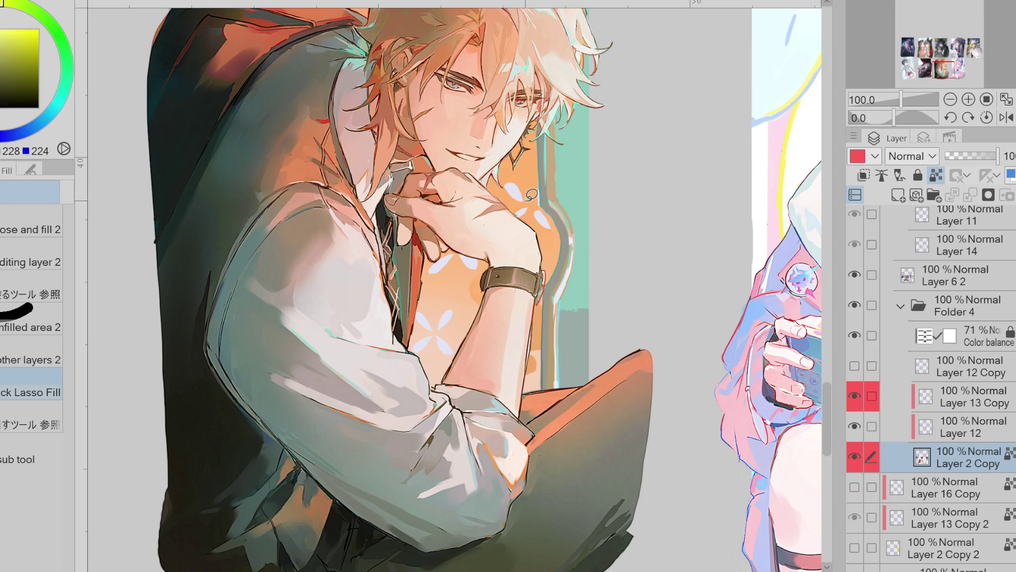
Paint two pale petals beside the wrist flower
left_click(532, 201, "alt")
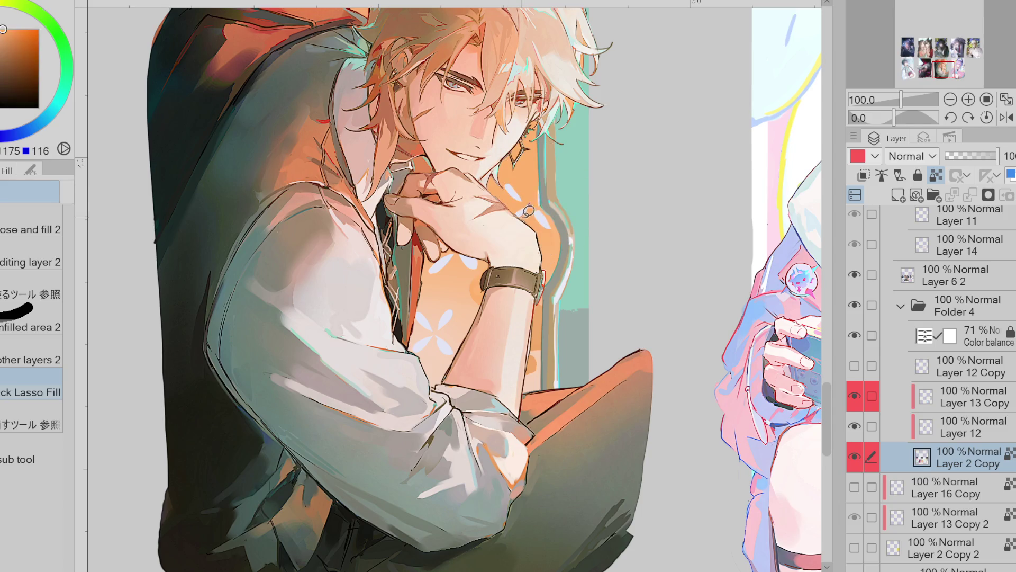
left_click(535, 208, "alt")
left_click(535, 203, "alt")
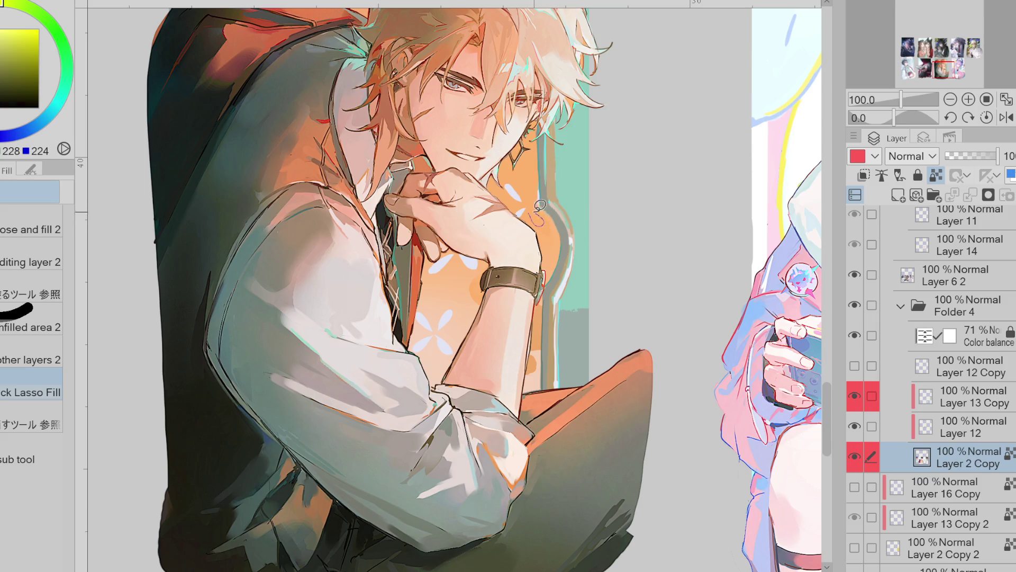
left_click_drag(541, 227, 536, 200)
left_click_drag(536, 212, 522, 190)
Cover the white flower marks behind the hair with the orange background colour
left_click(486, 260, "alt")
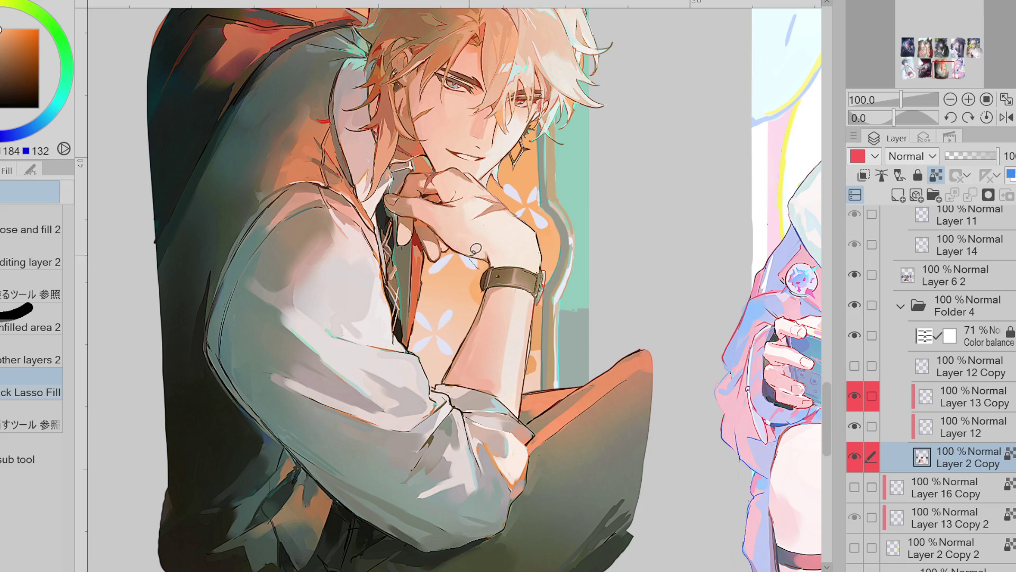
left_click(481, 239, "alt")
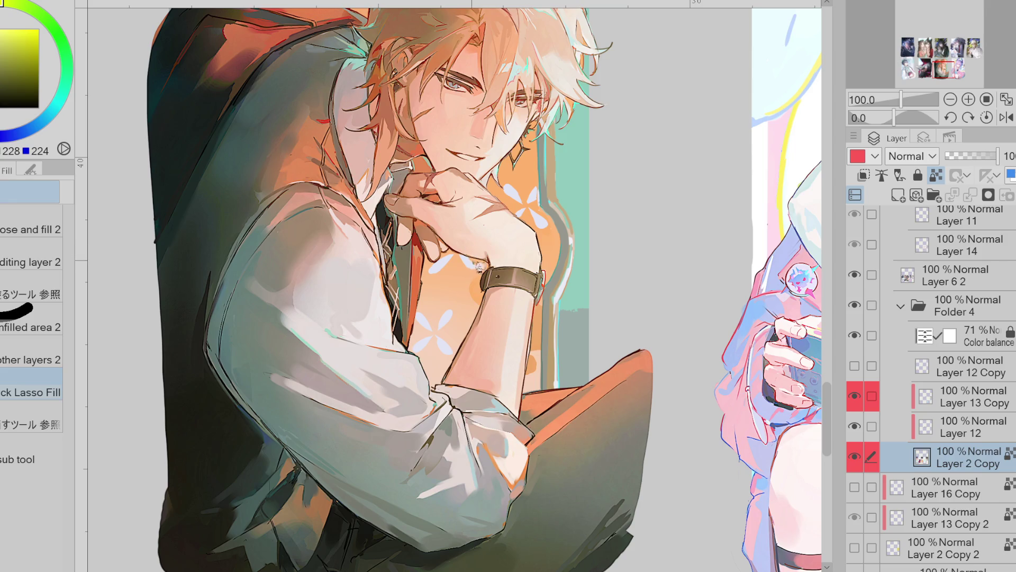
left_click(449, 256, "alt")
left_click(470, 252, "alt")
left_click(532, 201, "alt")
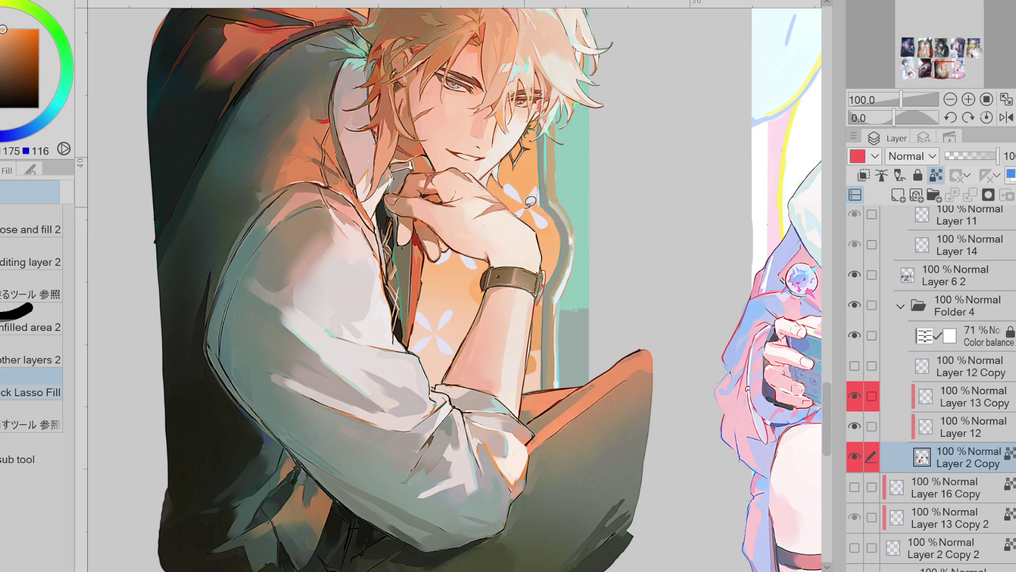
left_click_drag(827, 383, 827, 344)
mouse_move(333, 278)
left_mouse_down()
mouse_move(373, 270)
mouse_move(342, 247)
mouse_move(374, 249)
left_mouse_up()
left_click(317, 264, "alt")
left_click(331, 256, "alt")
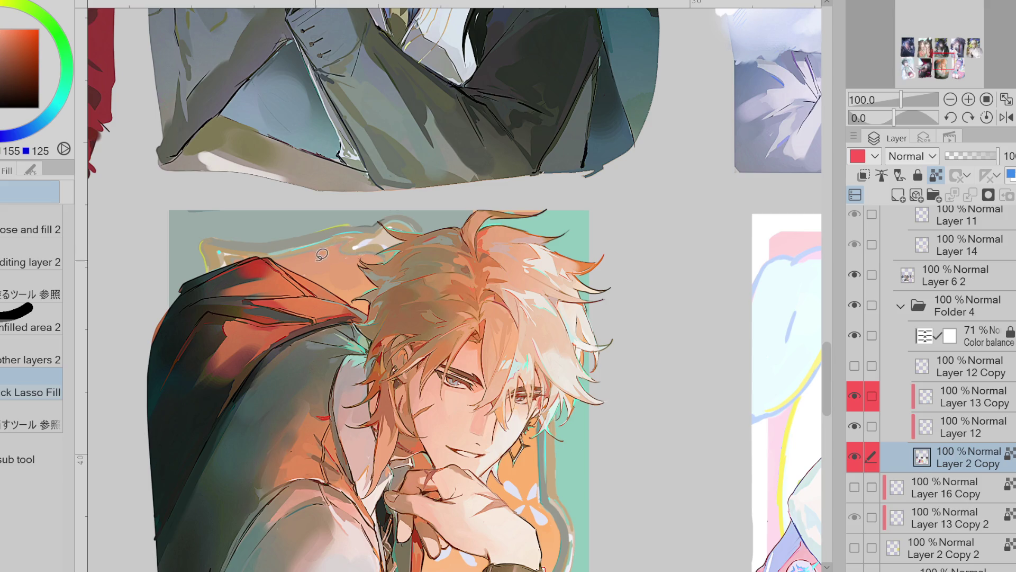
Outline a final area over the hair's left edge, deselect the flower patch and zoom out
left_click_drag(276, 260, 350, 304)
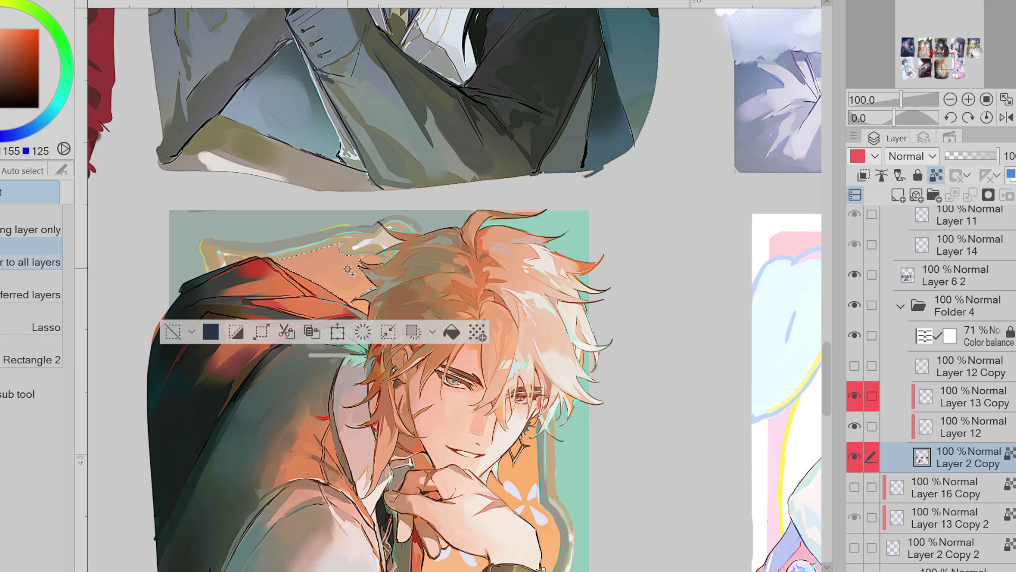
left_click(534, 493, "alt")
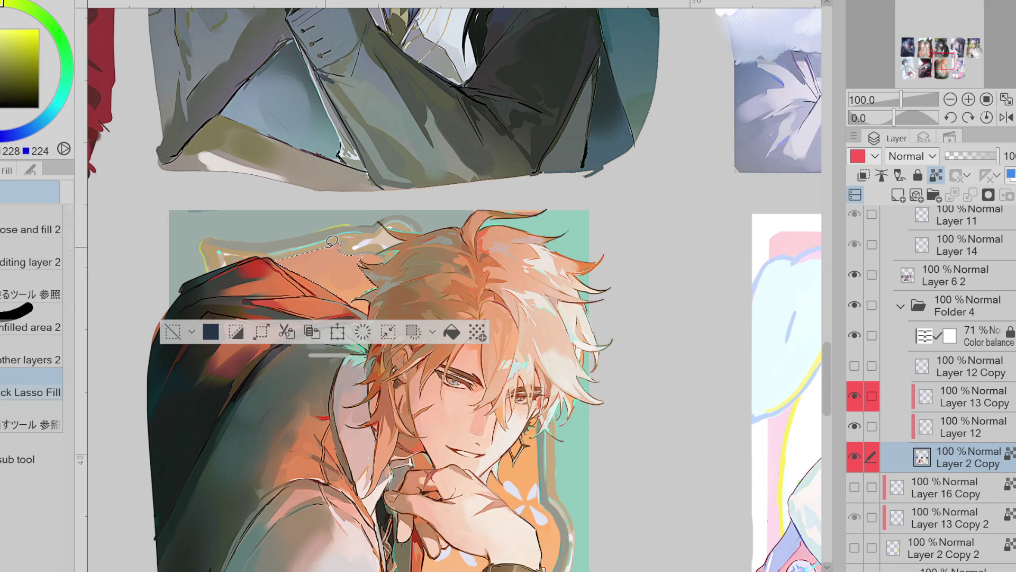
key("p")
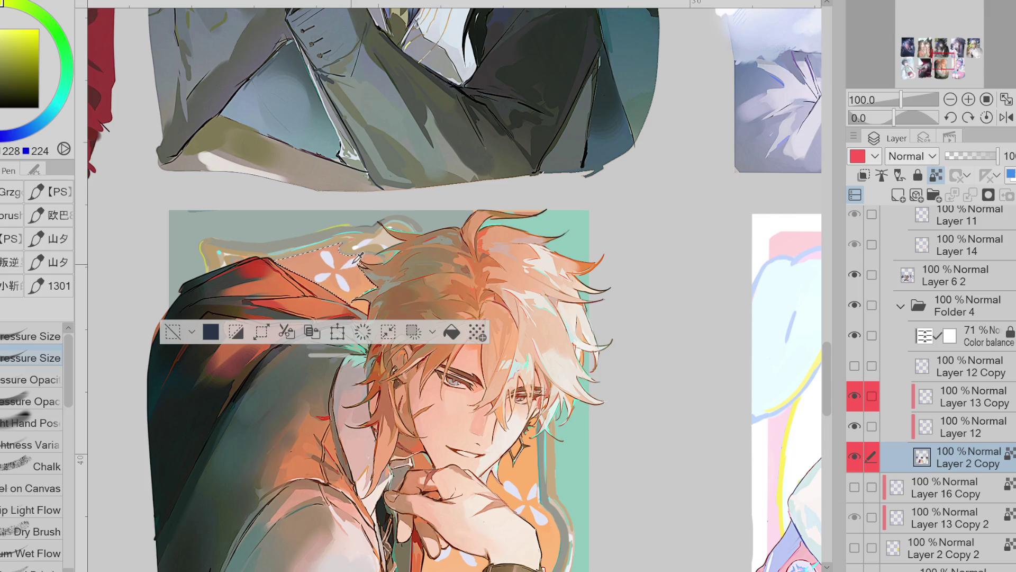
key("ctrl+d")
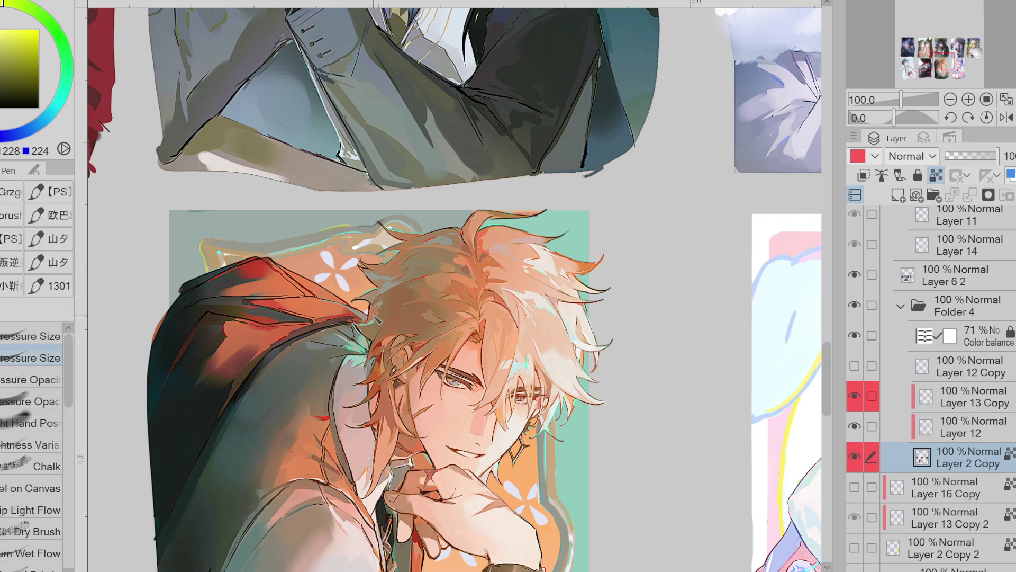
key("ctrl+minus")
mouse_move(501, 387)
left_mouse_down()
mouse_move(513, 387)
mouse_move(497, 368)
mouse_move(507, 380)
left_mouse_up()
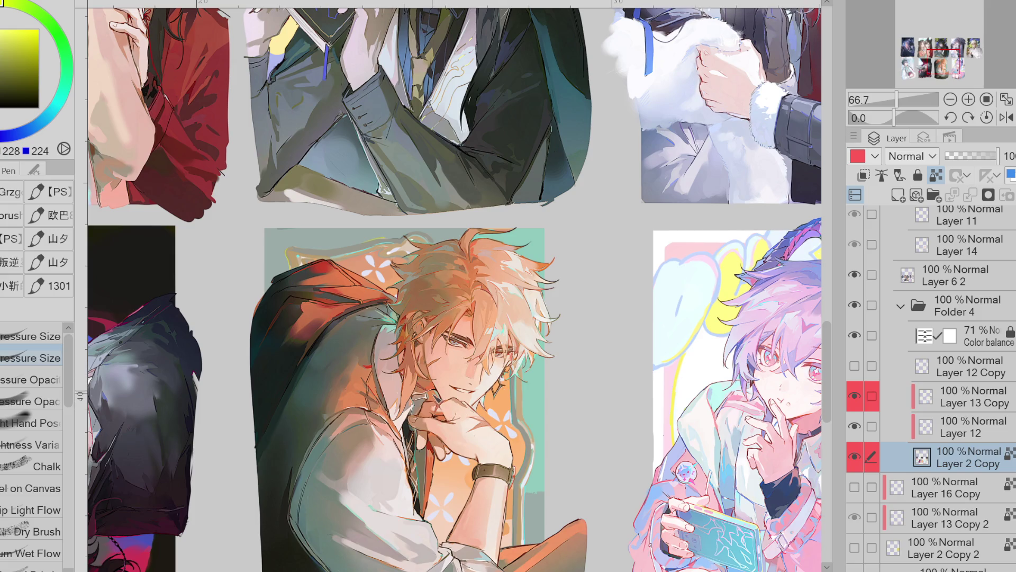
Sample the watch strap brown, arm colour and pale yellow, ending on the background's teal green
scroll(416, 259, "down", 1)
scroll(483, 471, "up", 1)
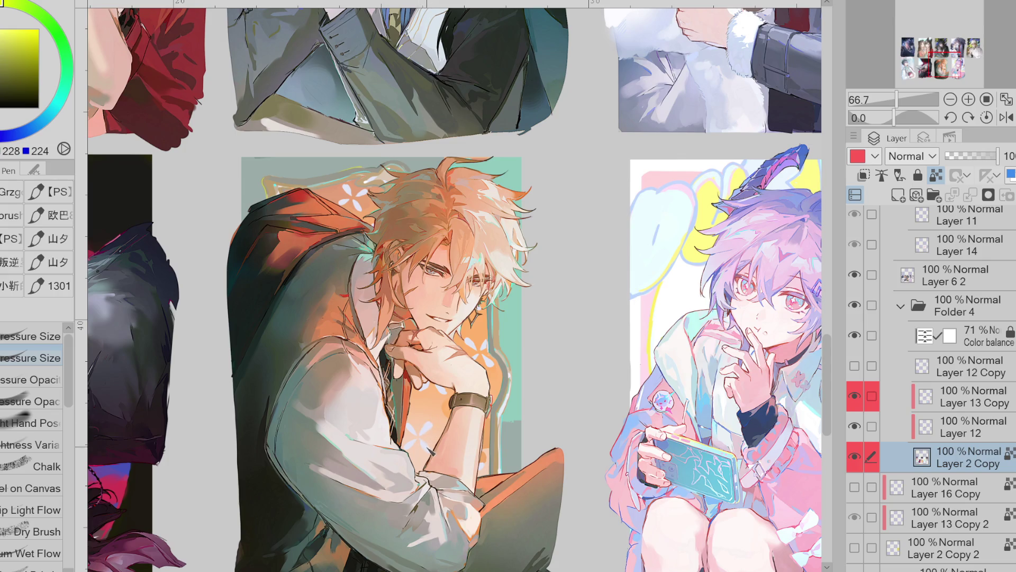
left_click(454, 412, "alt")
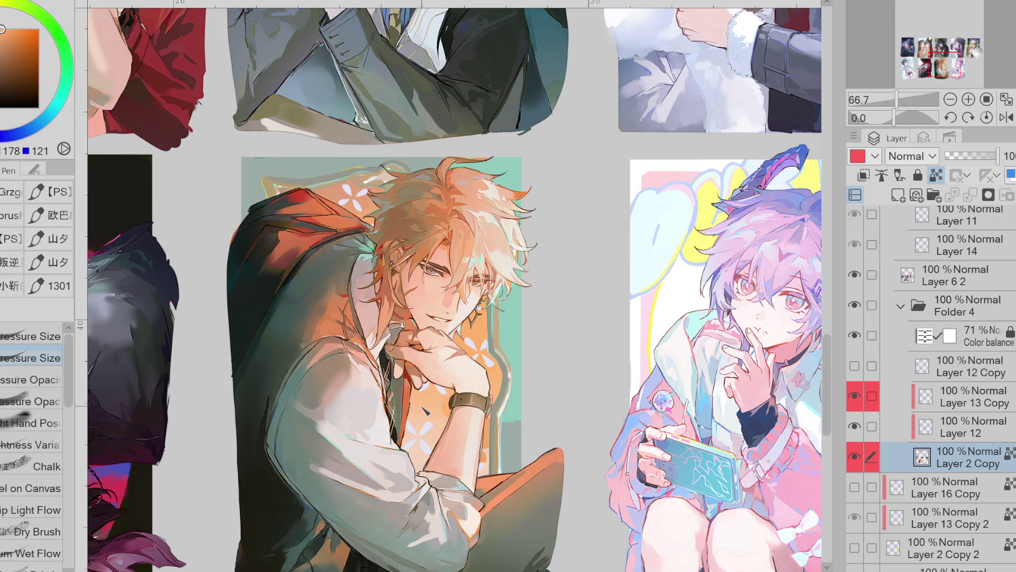
left_click(488, 460, "alt")
left_click(477, 341, "alt")
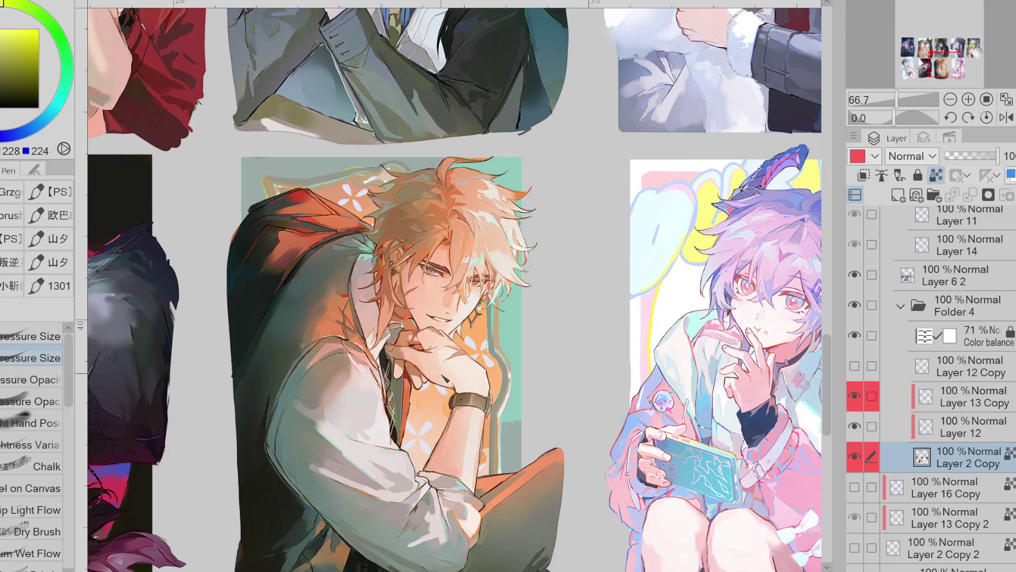
left_click(522, 392, "alt")
Auto-select the teal strip beside the character and sample its teal as the drawing colour
key("w")
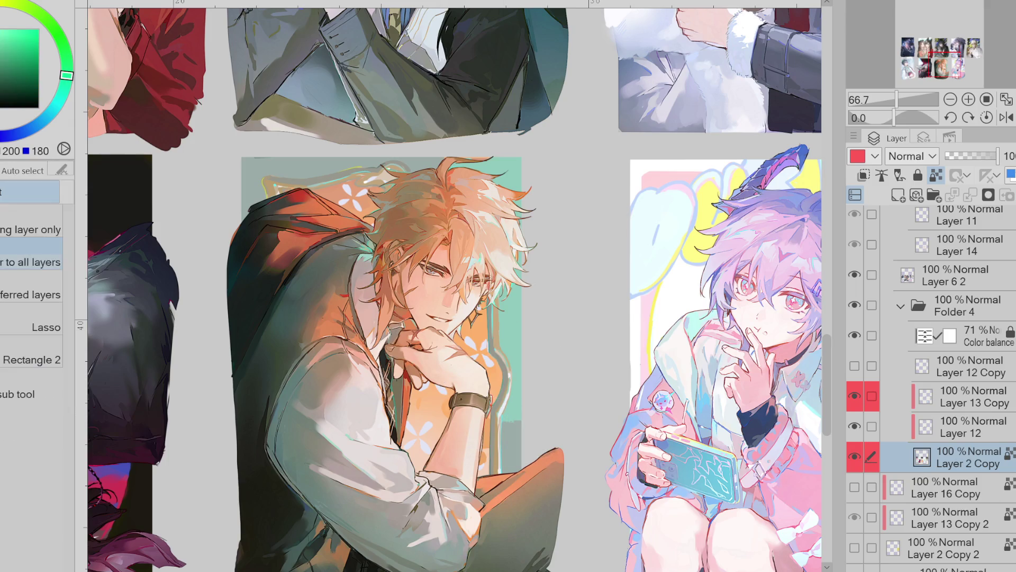
left_click(517, 406)
left_click(513, 421, "alt")
key("b")
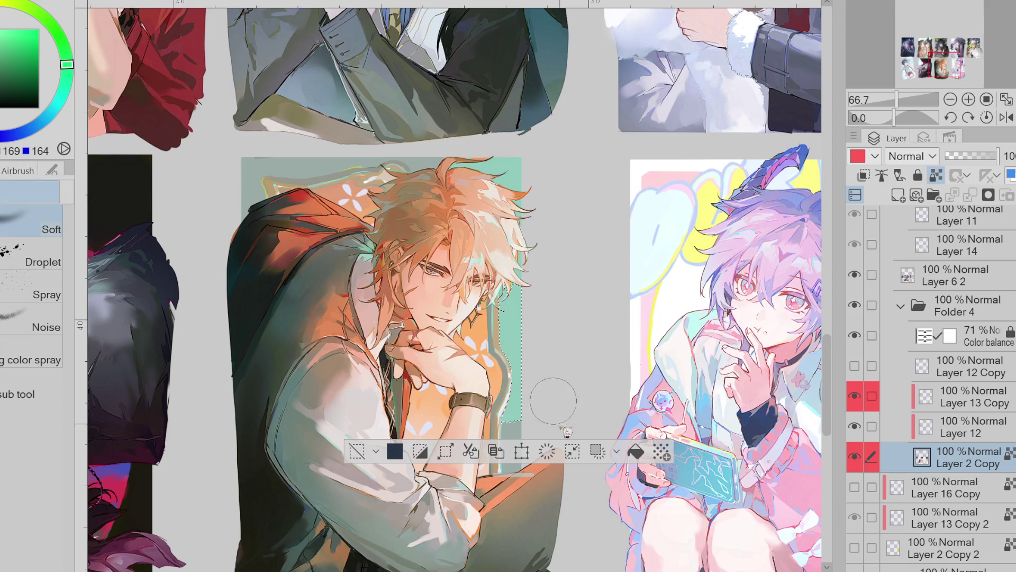
key("ctrl+d")
key("p")
left_click(517, 420, "alt")
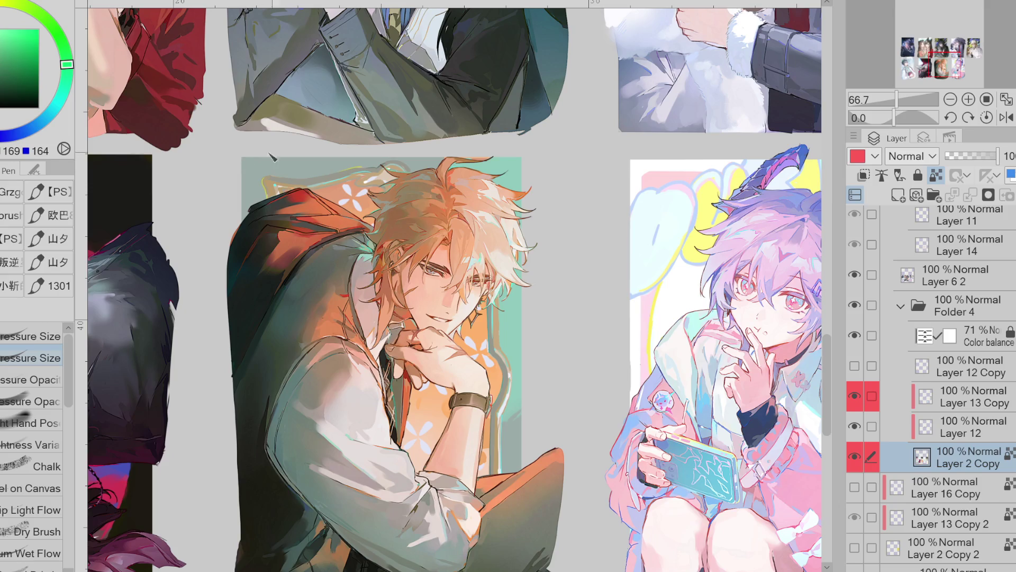
Airbrush the selected teal background above the head with a slightly darker sampled teal
key("w")
left_click(313, 158)
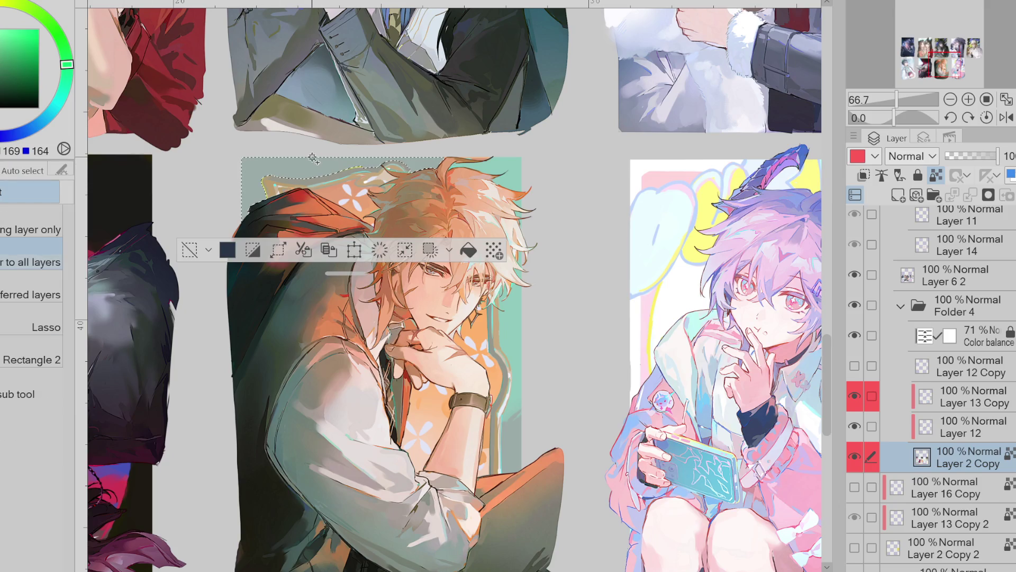
key("b")
left_click(71, 69)
left_click_drag(71, 69, 69, 73)
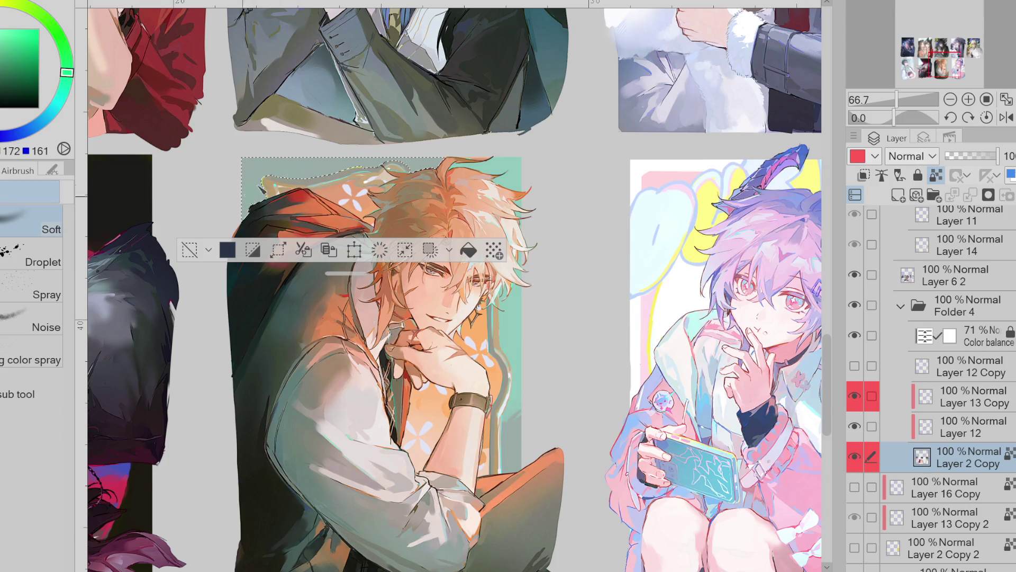
left_click(252, 174, "alt")
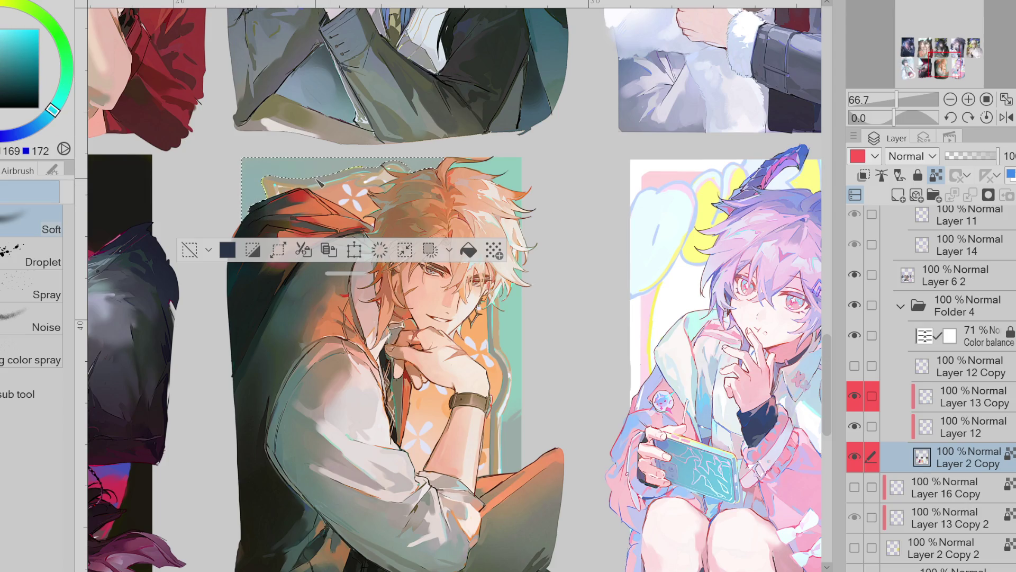
key("ctrl+d")
Sample a blue-grey, then the orange of the hair as the drawing colour
scroll(450, 286, "down", 2)
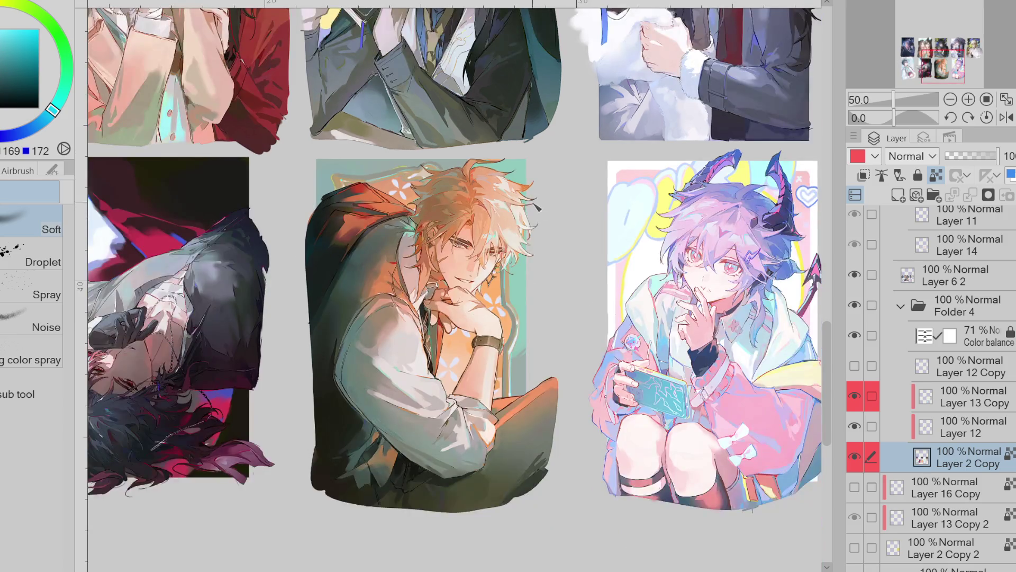
scroll(410, 188, "up", 4)
left_click(411, 188, "alt")
key("p")
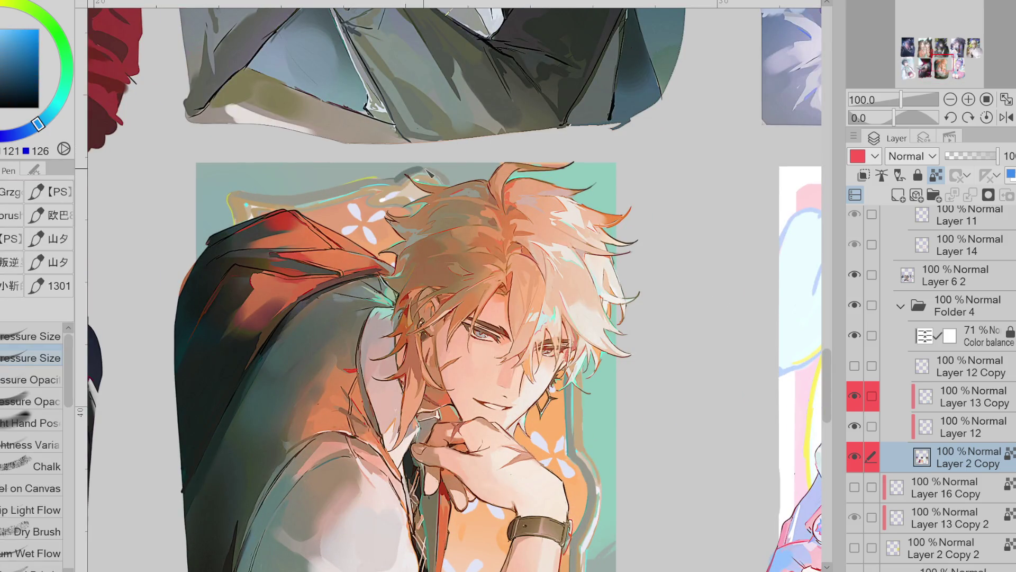
left_click(412, 179, "alt")
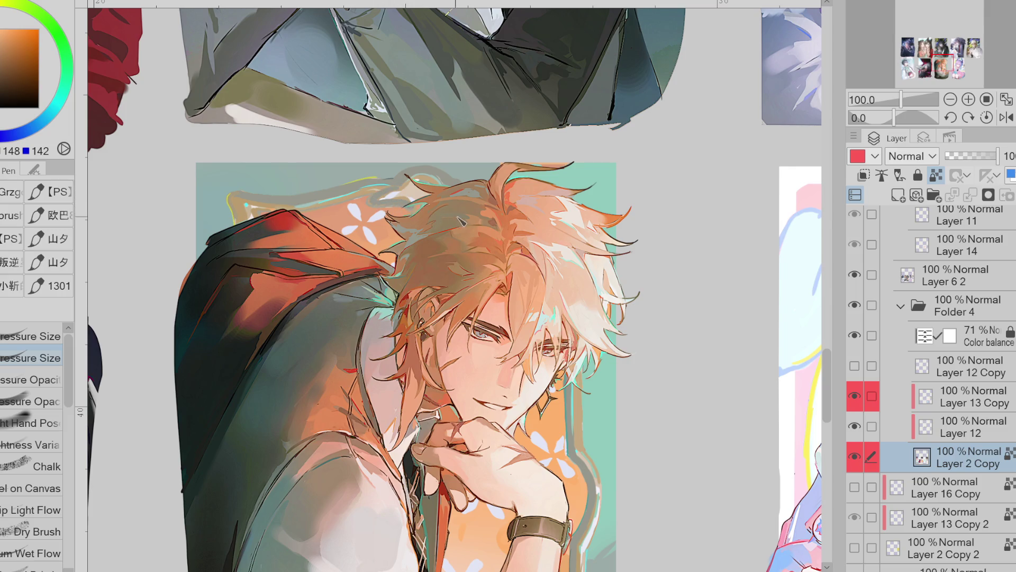
scroll(479, 215, "down", 2)
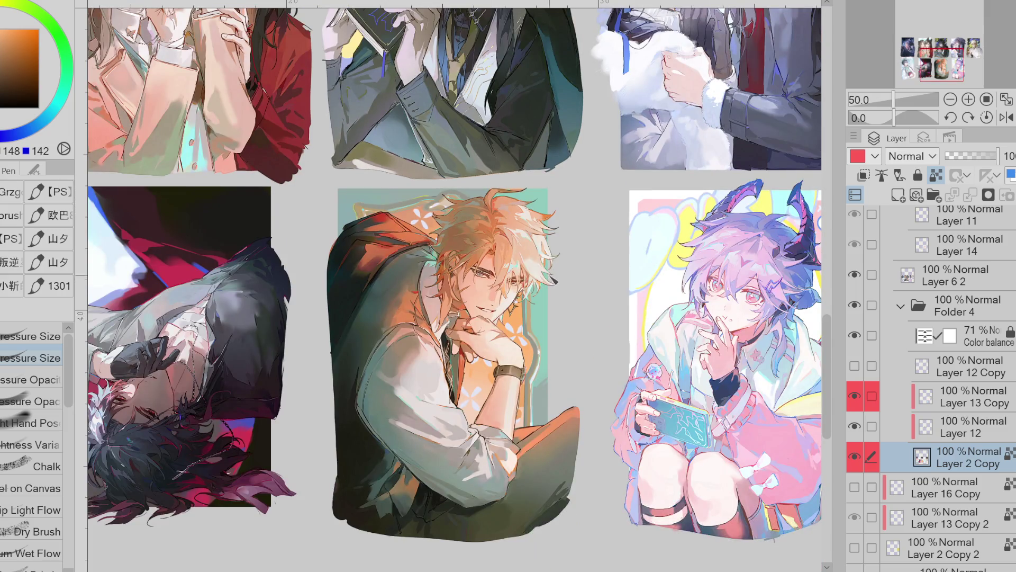
scroll(440, 214, "up", 1)
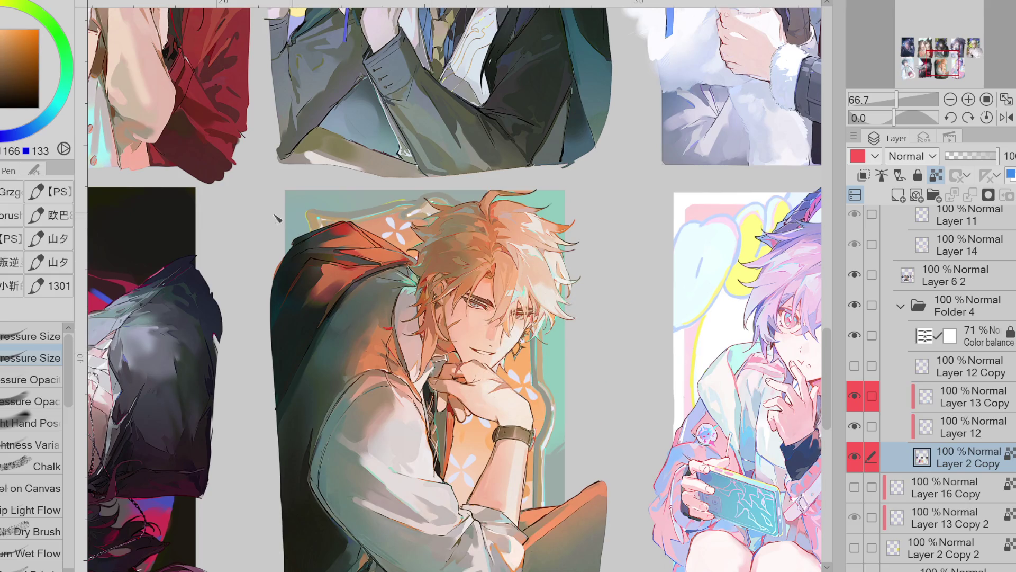
Select an area of the hair, undo the stray cyan patch painted there, and deselect
key("w")
left_click(431, 214)
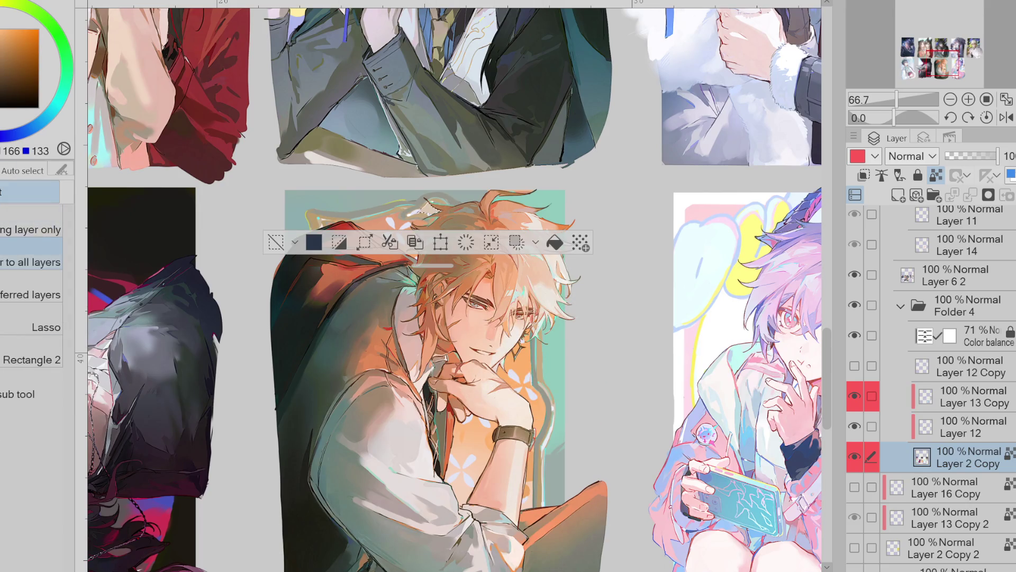
key("b")
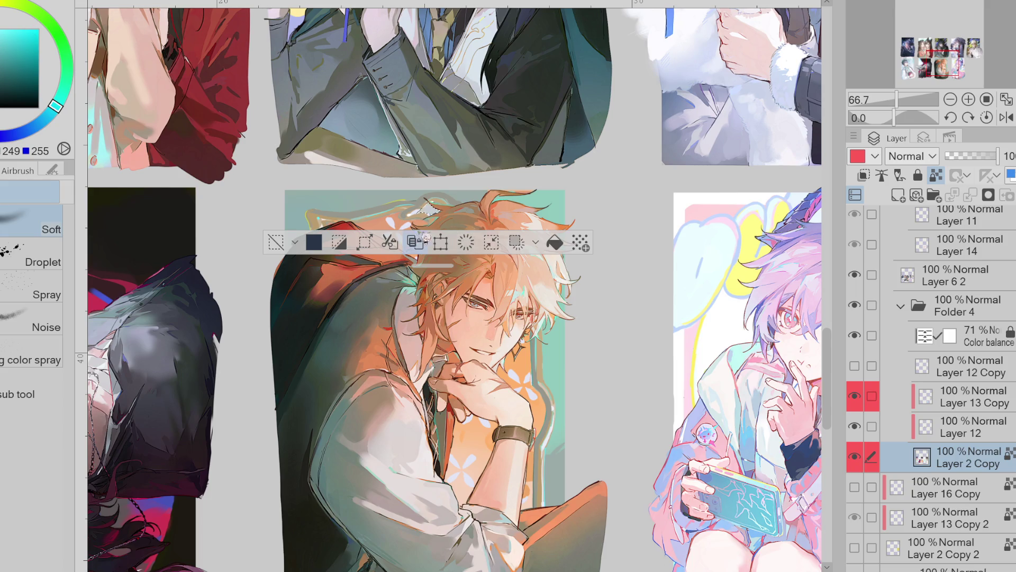
left_click_drag(55, 107, 63, 91)
key("ctrl+z")
left_click(464, 196, "alt")
key("ctrl+d")
key("p")
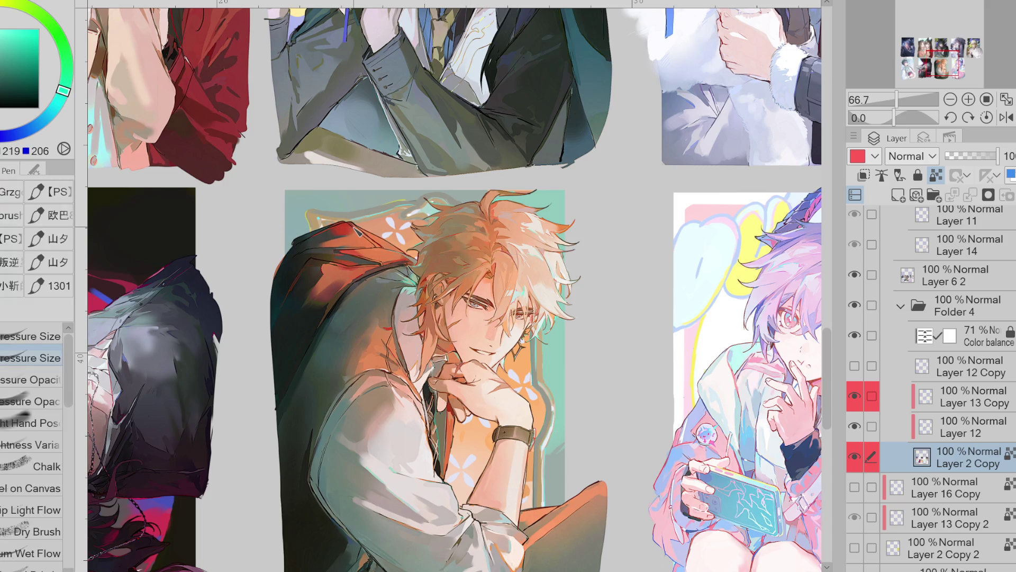
scroll(454, 226, "down", 1)
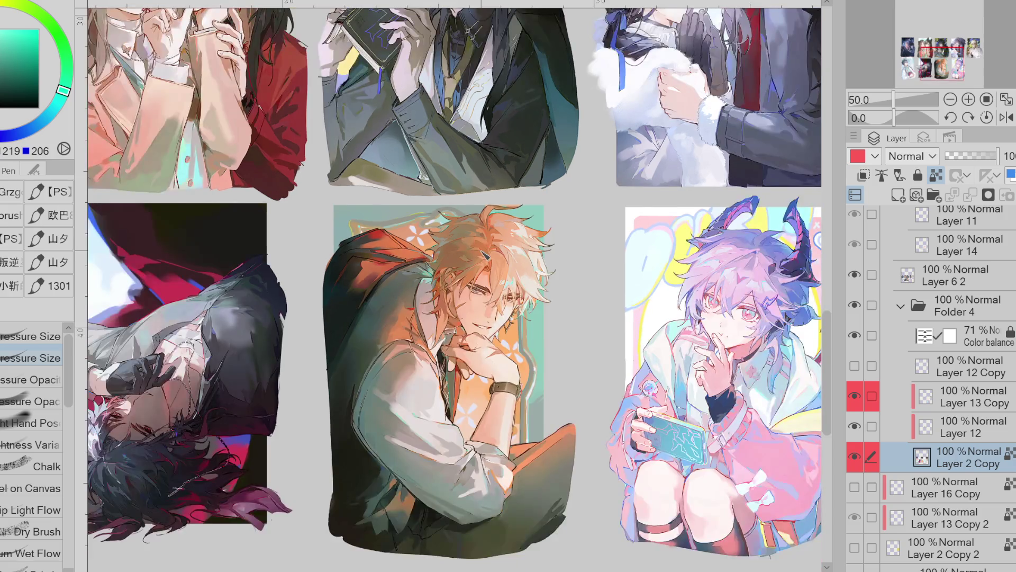
Auto-select the sky behind the upside-down character and airbrush it with sampled near-white
scroll(454, 280, "left", 3)
left_click(194, 282, "alt")
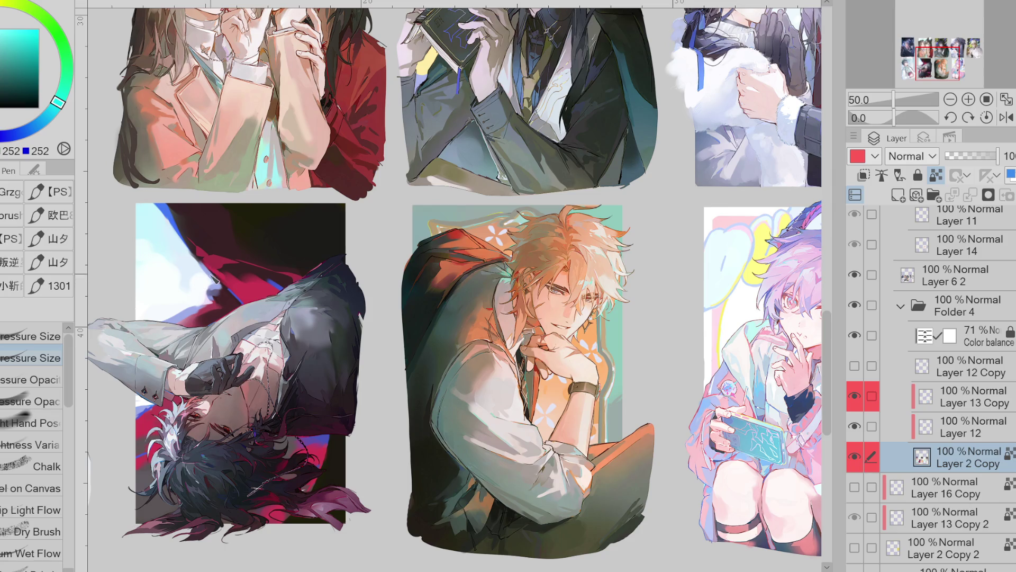
key("w")
left_click(188, 270)
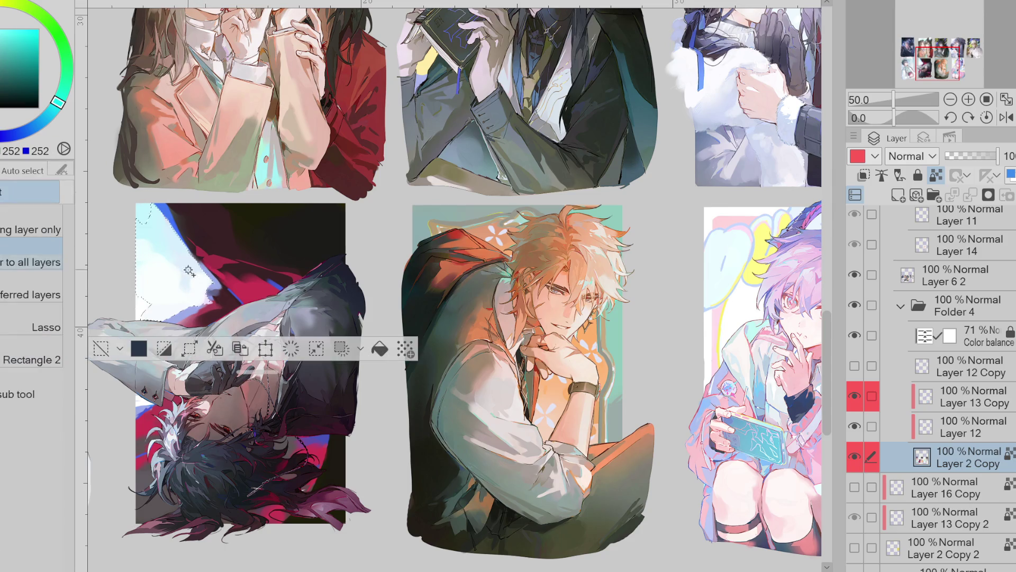
key("b")
left_click(156, 243, "alt")
left_click(171, 279, "alt")
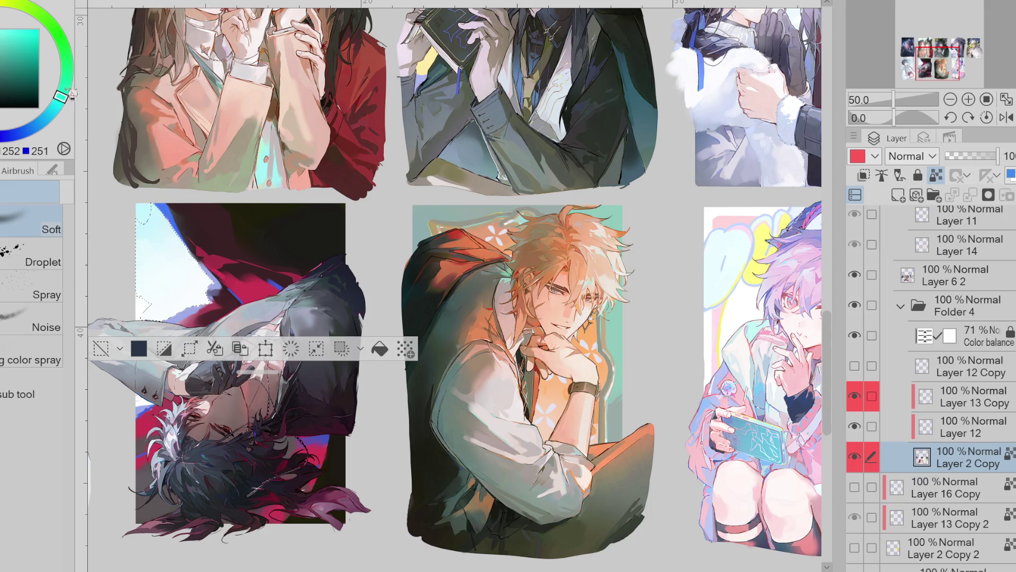
left_click(100, 348)
Resample the sky colour, then sample the dark crimson from the artwork
left_click(159, 265, "alt")
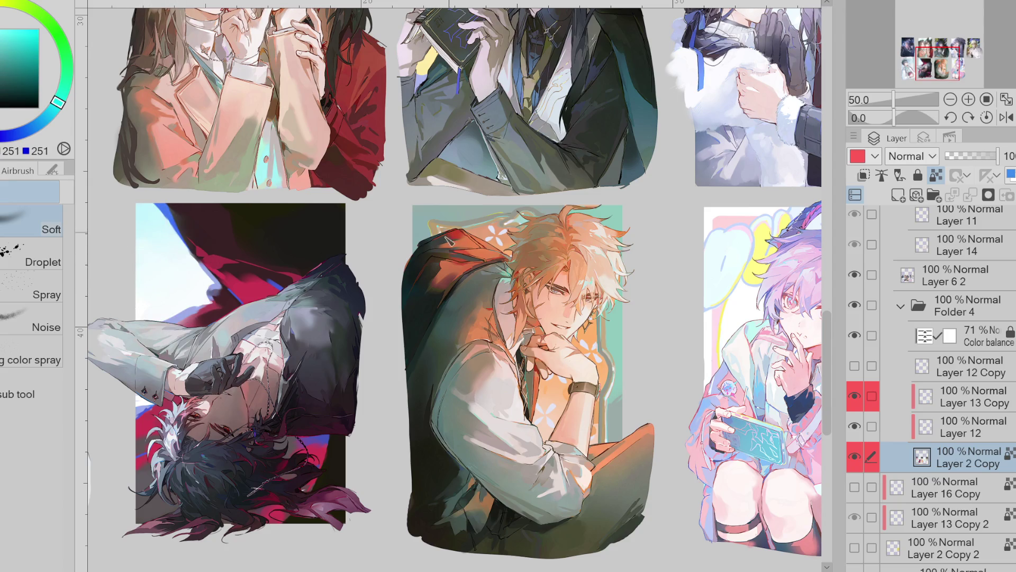
scroll(447, 241, "up", 2)
left_click(447, 241, "alt")
scroll(318, 288, "down", 2)
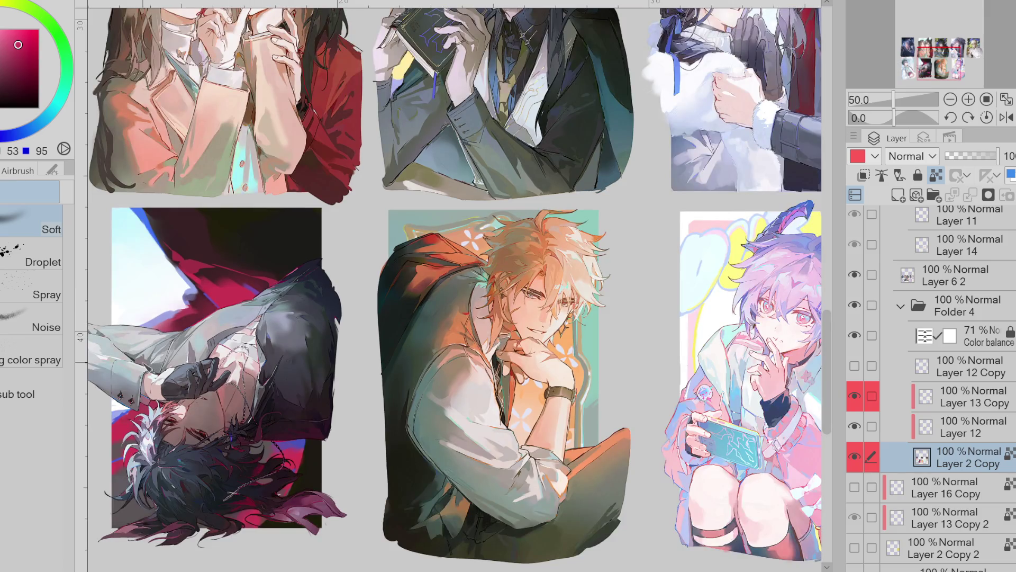
Sample a dark blue and then a light cyan from the artwork
scroll(325, 291, "up", 1)
scroll(307, 316, "down", 2)
scroll(307, 316, "down", 1)
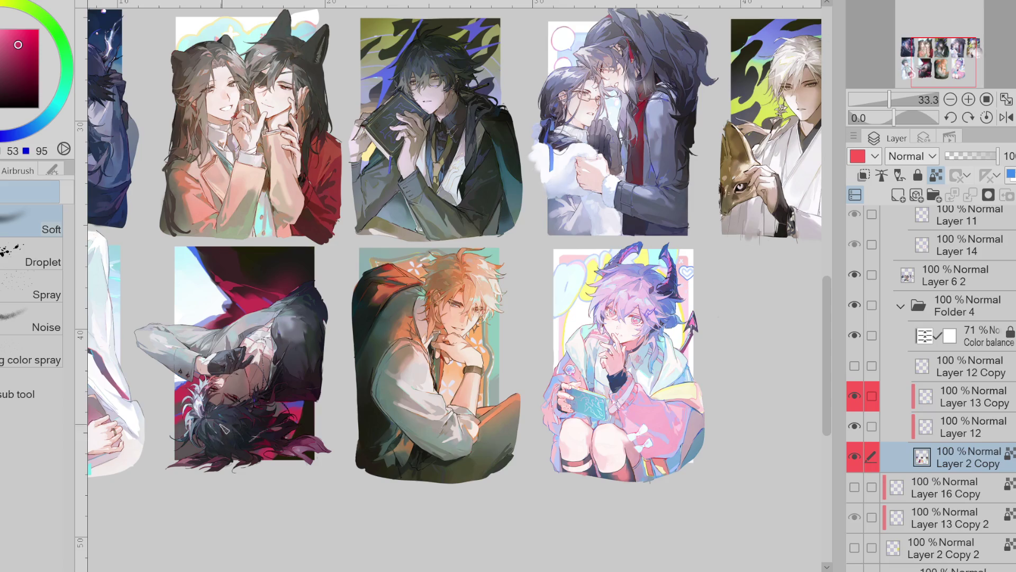
left_click(211, 389, "alt")
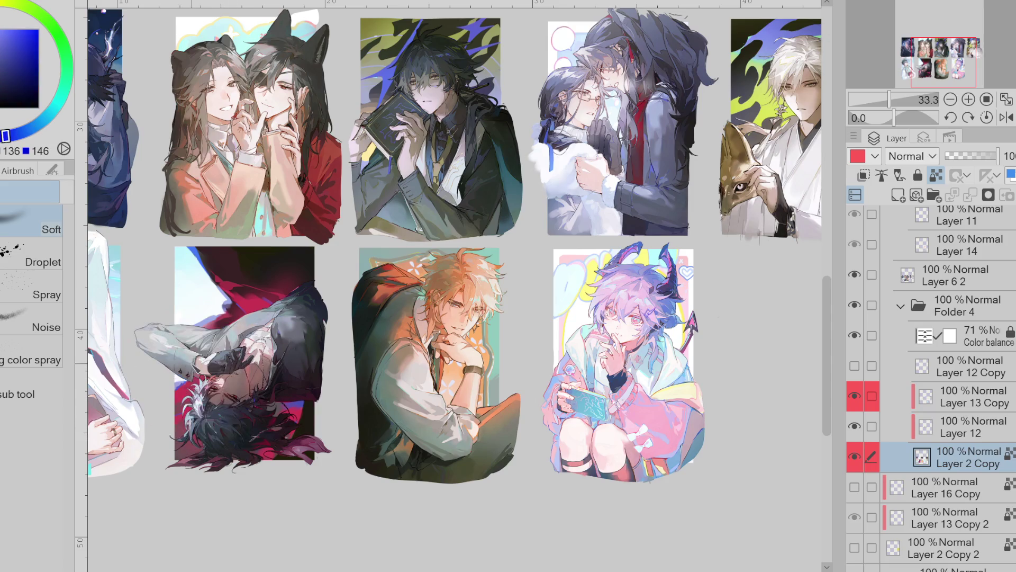
left_click(206, 302, "alt")
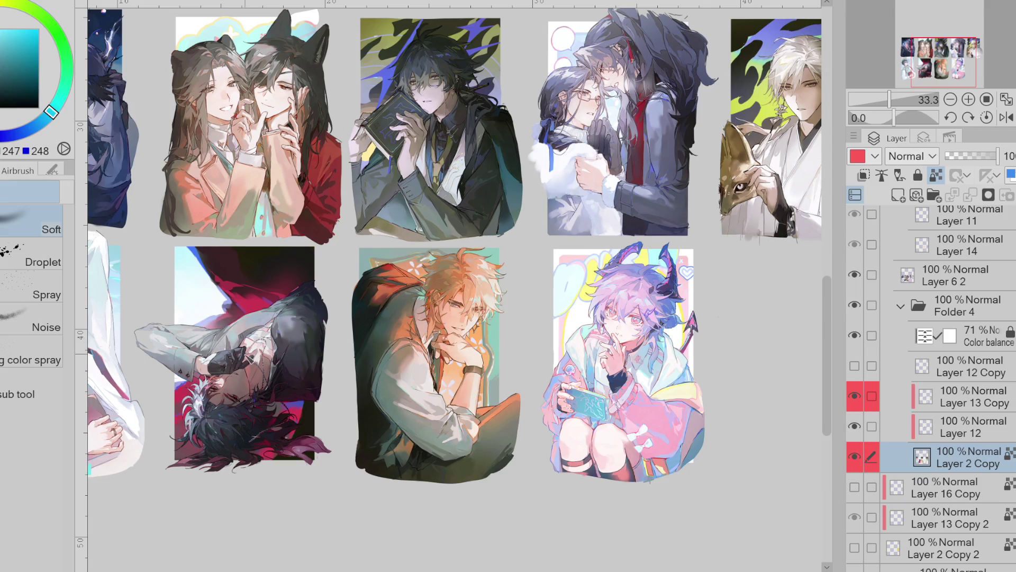
Compare the artworks with Layer 12 Copy and Layer 13 Copy toggled, then activate Layer 12 Copy
mouse_move(565, 567)
left_mouse_down()
mouse_move(665, 566)
mouse_move(603, 566)
mouse_move(646, 562)
left_mouse_up()
left_click(857, 369)
left_click(857, 368)
left_click(857, 369)
left_click(858, 368)
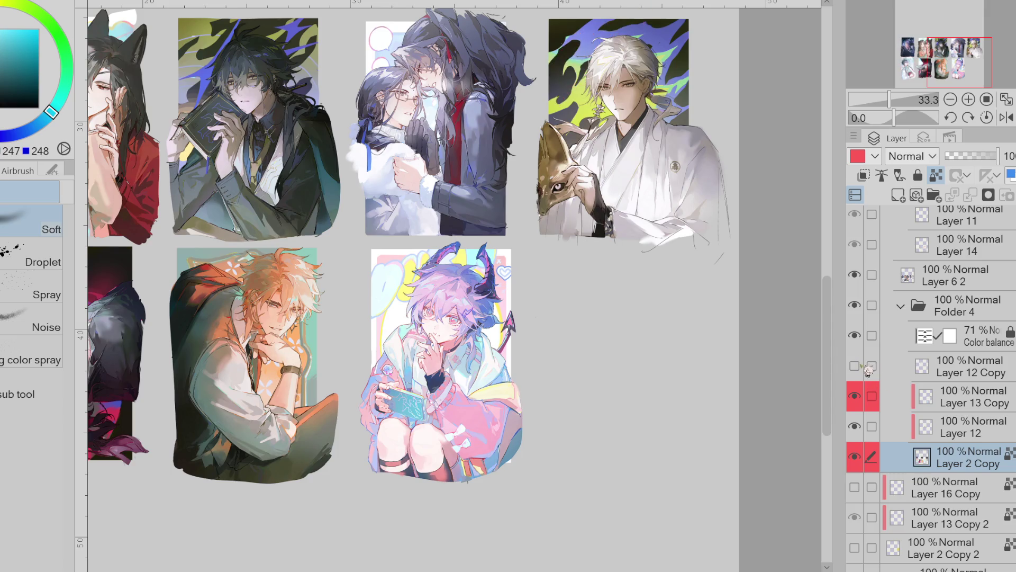
key("ctrl+minus")
left_click(855, 366)
scroll(455, 254, "left", 5)
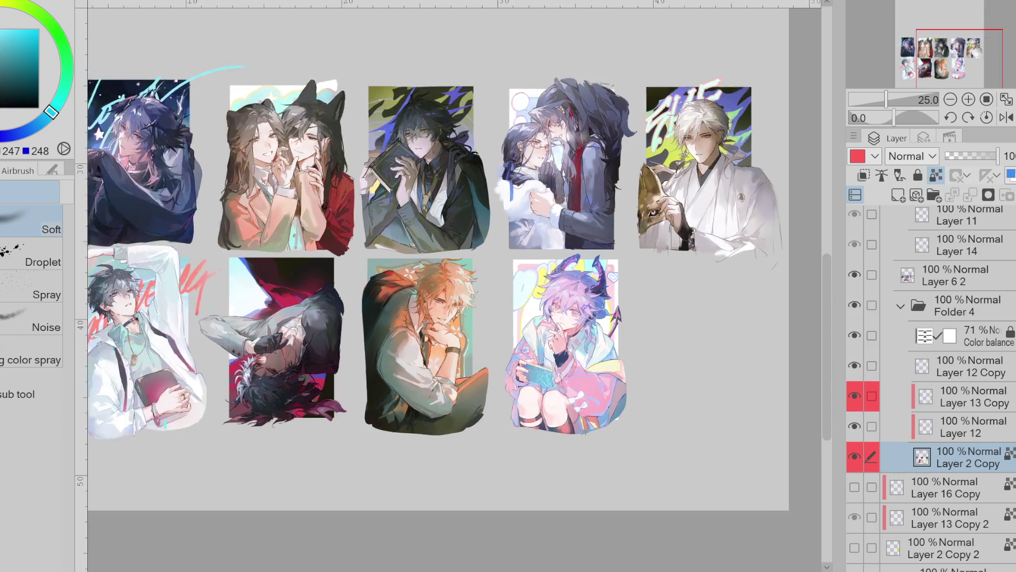
left_click(856, 396)
left_click(854, 396)
left_click(968, 367)
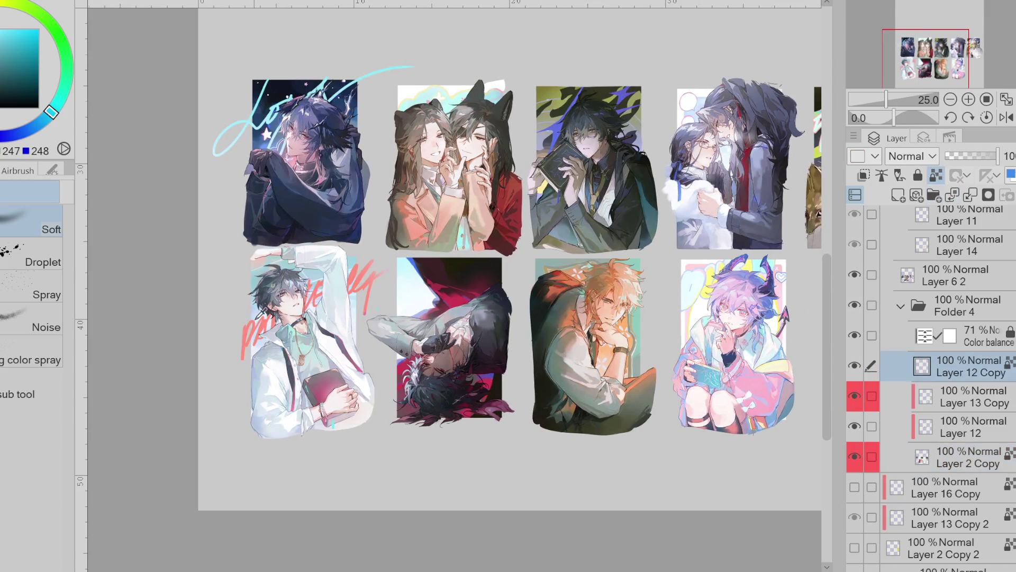
Extend the red lettering stroke up to the right on the lower-left artwork
key("ctrl+plus")
left_click_drag(412, 270, 435, 253)
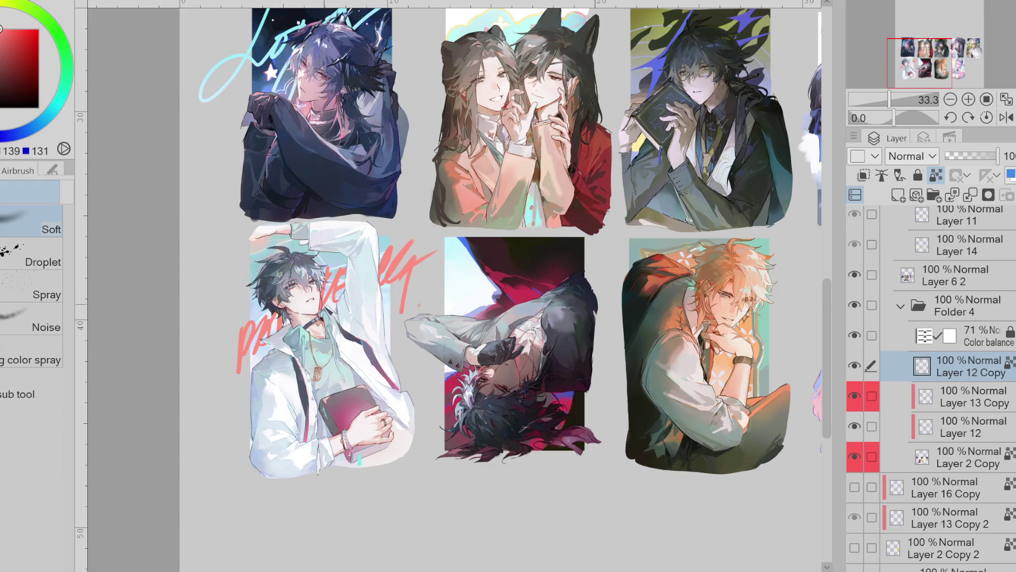
left_click_drag(844, 387, 846, 354)
left_click(855, 426)
left_click(855, 426)
Make Layer 2 Copy active and pick a light blue drawing colour
left_click(963, 456)
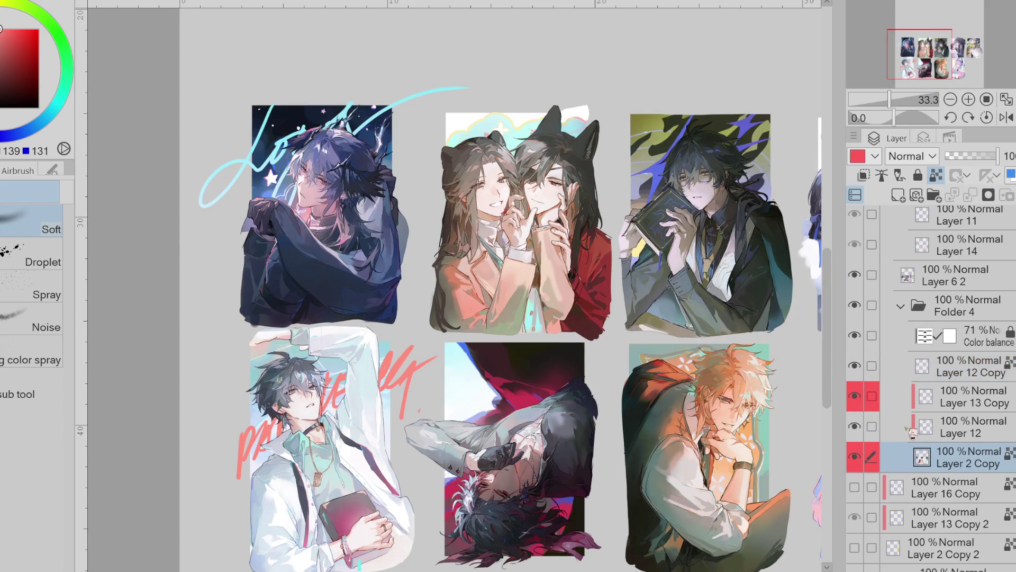
left_click(293, 120, "alt")
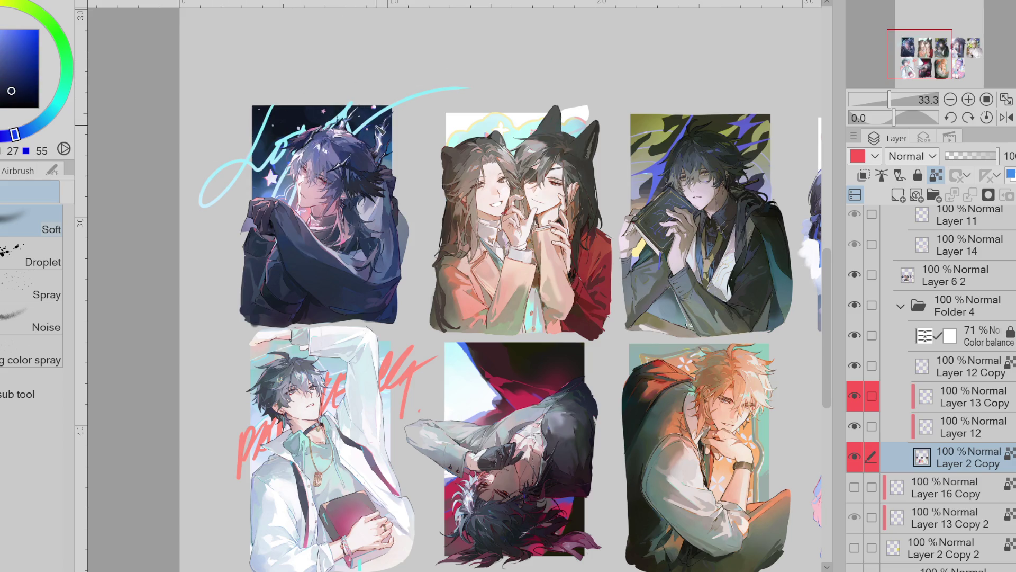
left_click(281, 164, "alt")
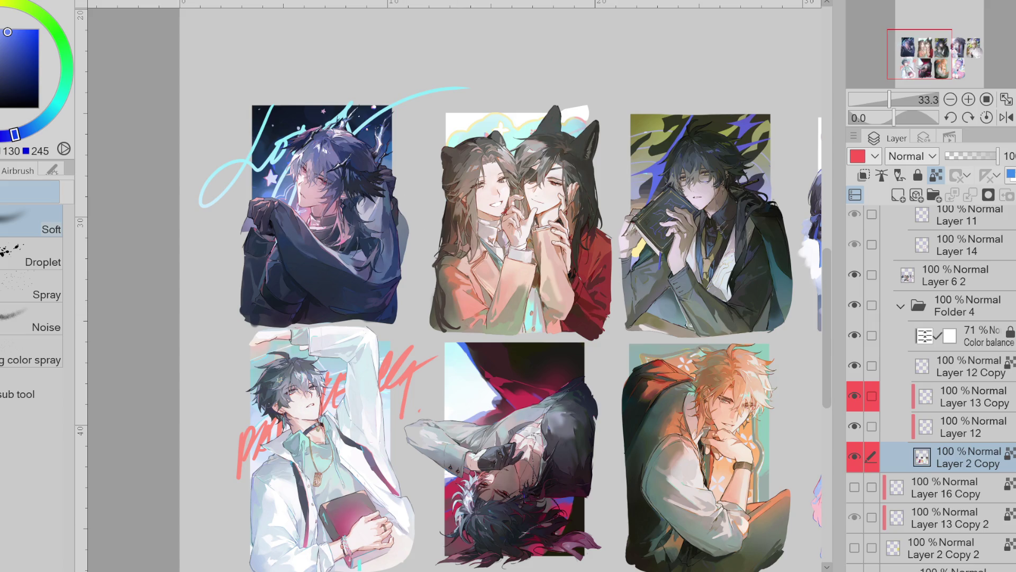
scroll(455, 286, "right", 5)
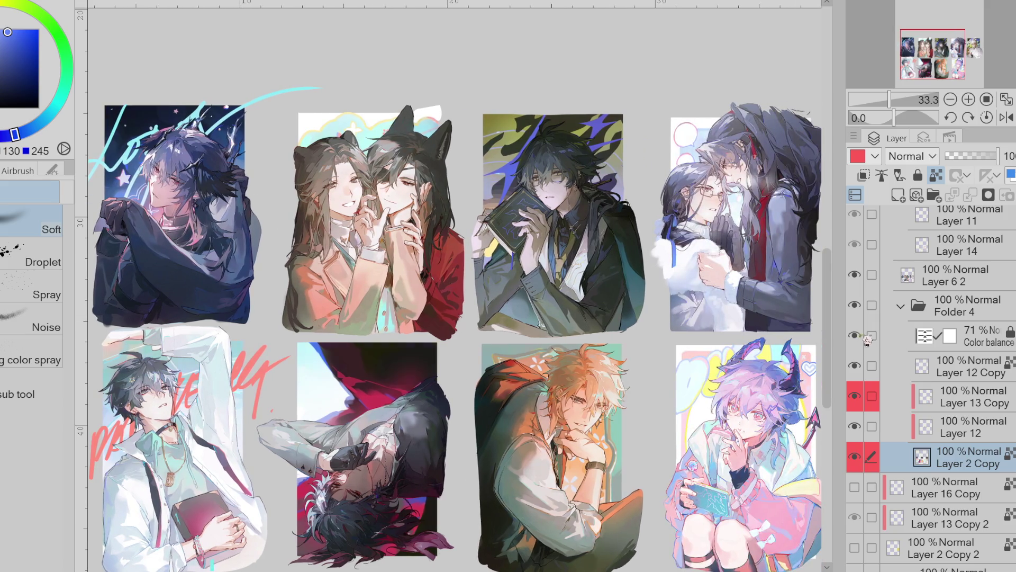
left_click(992, 337)
Toggle the Layer 12 Copy lettering on and off repeatedly to compare the artworks
left_click(855, 366)
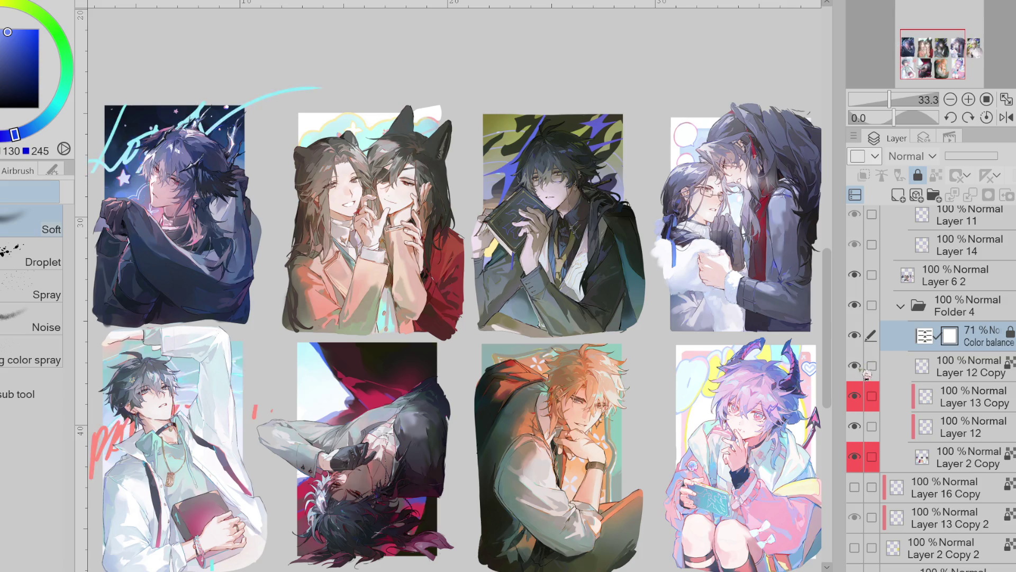
key("ctrl+minus")
left_click(856, 365)
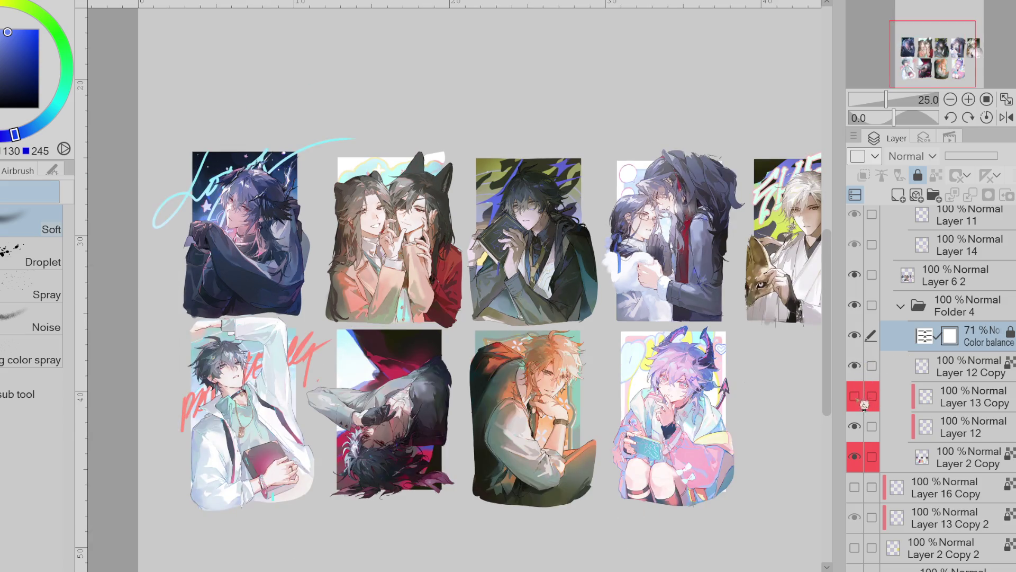
left_click(855, 365)
left_click(855, 366)
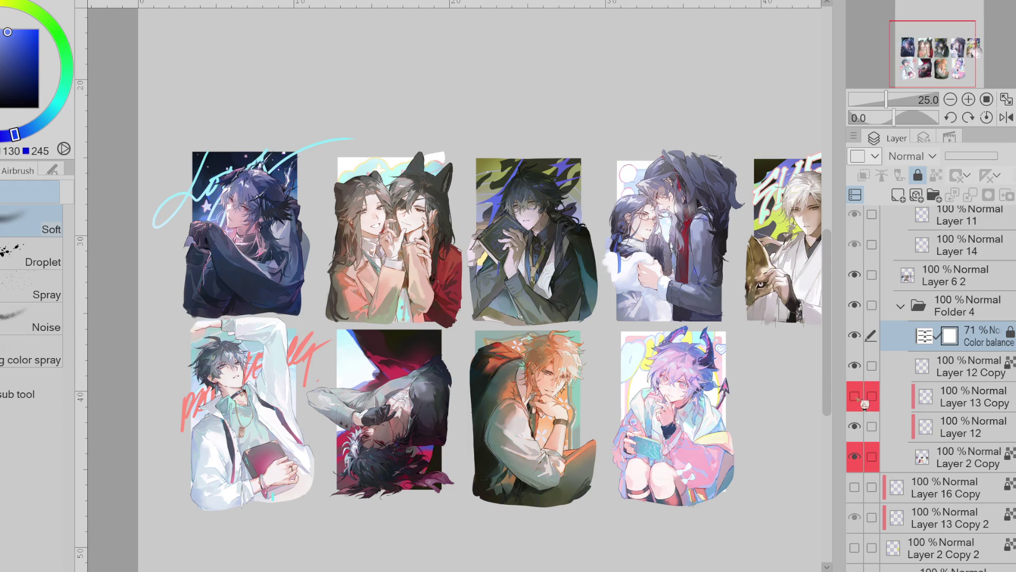
left_click(856, 366)
left_click(856, 366)
left_click(855, 366)
left_click(856, 365)
left_click(856, 365)
left_click(856, 366)
left_click(855, 366)
Compare the Layer 13 Copy flame backgrounds and third artwork's strokes on and off, leaving both visible
left_click(855, 396)
left_click(858, 397)
left_click(857, 427)
left_click(858, 427)
left_click(858, 426)
left_click(857, 427)
left_click(863, 427)
left_click(863, 427)
left_click(863, 426)
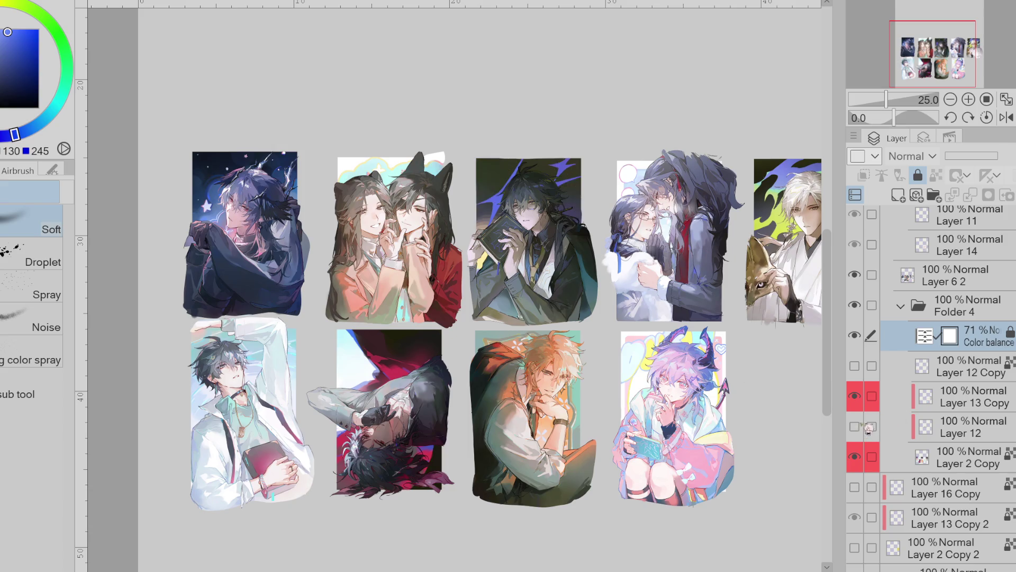
left_click(863, 427)
left_click(863, 427)
left_click(863, 427)
left_click(863, 428)
left_click(863, 427)
left_click(865, 402)
left_click(866, 403)
left_click(866, 404)
left_click(866, 406)
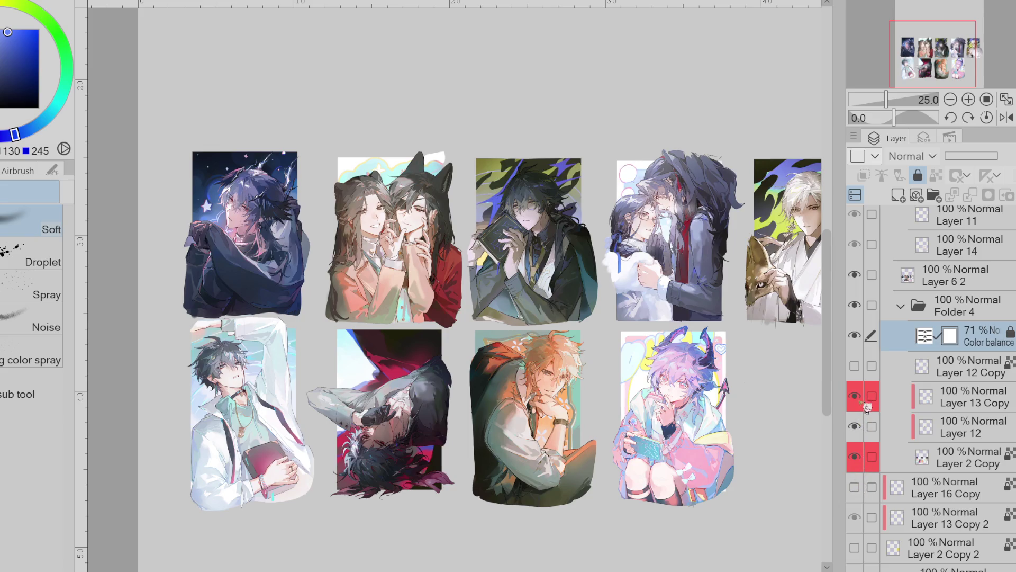
left_click(867, 405)
left_click(867, 406)
Activate and show the Layer 12 Copy lettering, then collapse Folder 4
left_click(867, 372)
left_click(866, 370)
left_click(872, 406)
left_click(872, 406)
left_click(925, 316)
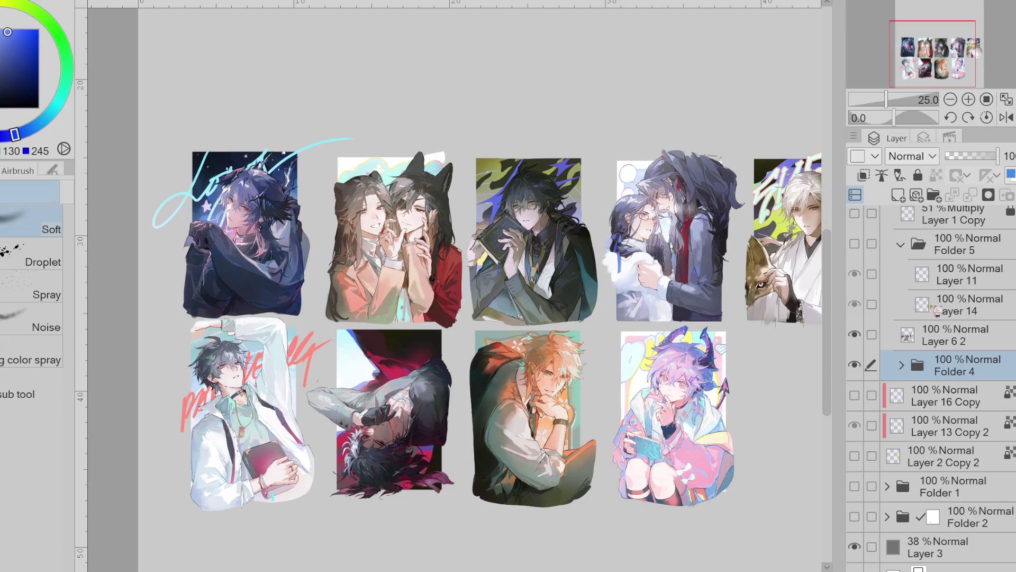
left_click(854, 364)
left_click(855, 364)
scroll(931, 386, "up", 2)
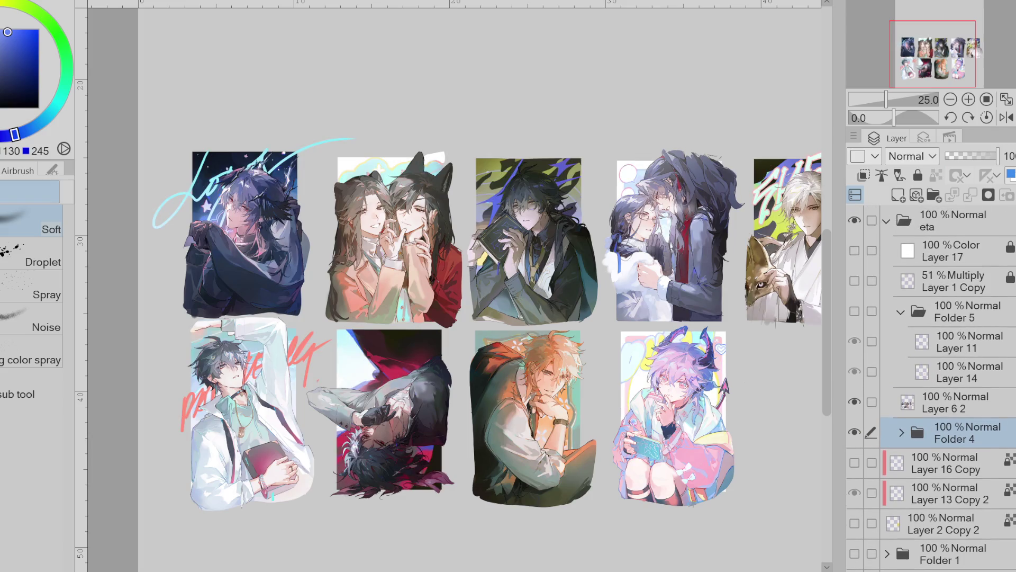
Show Folder 5's signatures and Layer 11's lettering on the fitted canvas
left_click(855, 311)
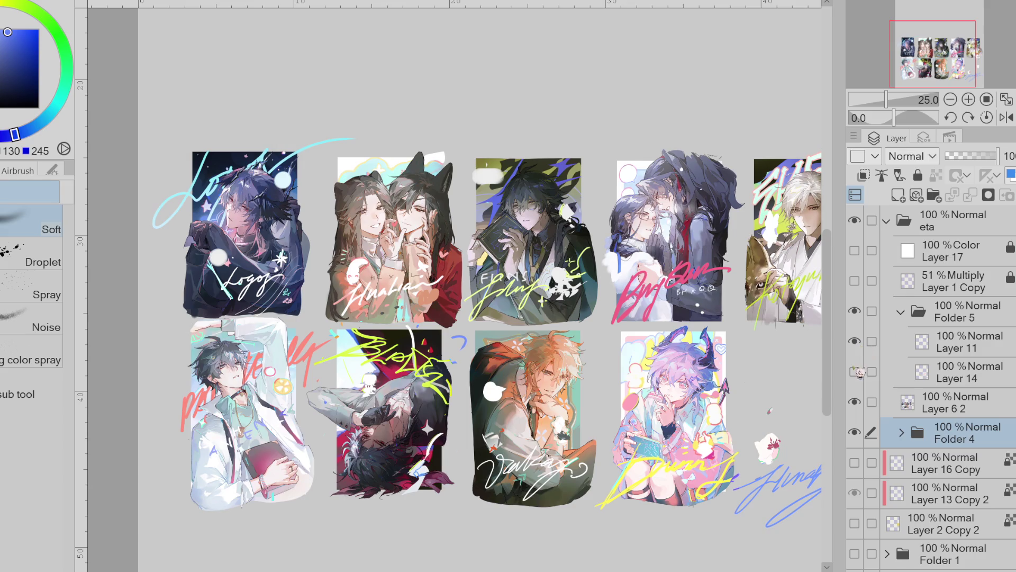
key("ctrl+0")
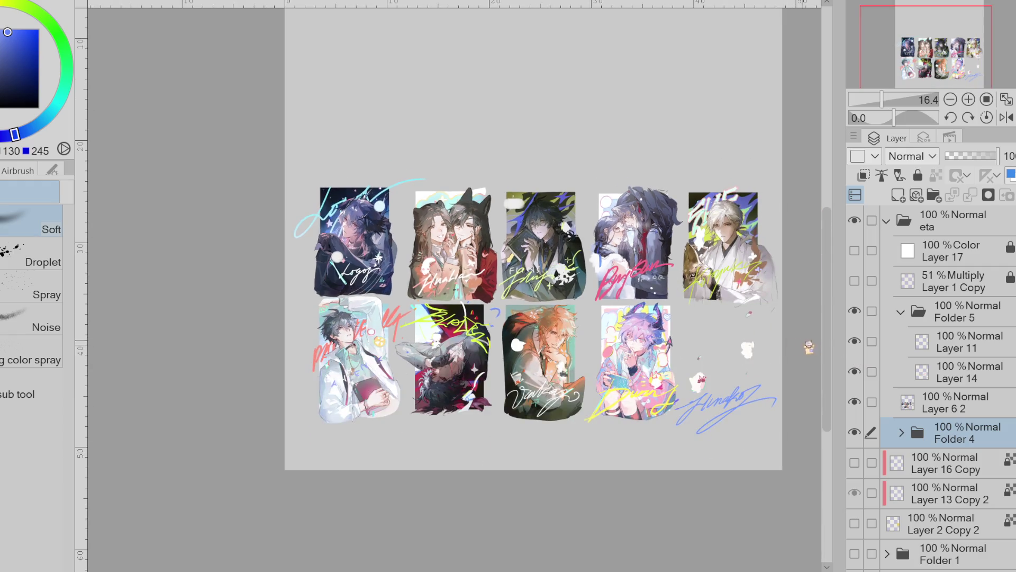
left_click(855, 341)
Lasso the stray bottom-right signature and stickers on Layer 14 onto a new, hidden Layer 14 Copy
left_click(895, 371)
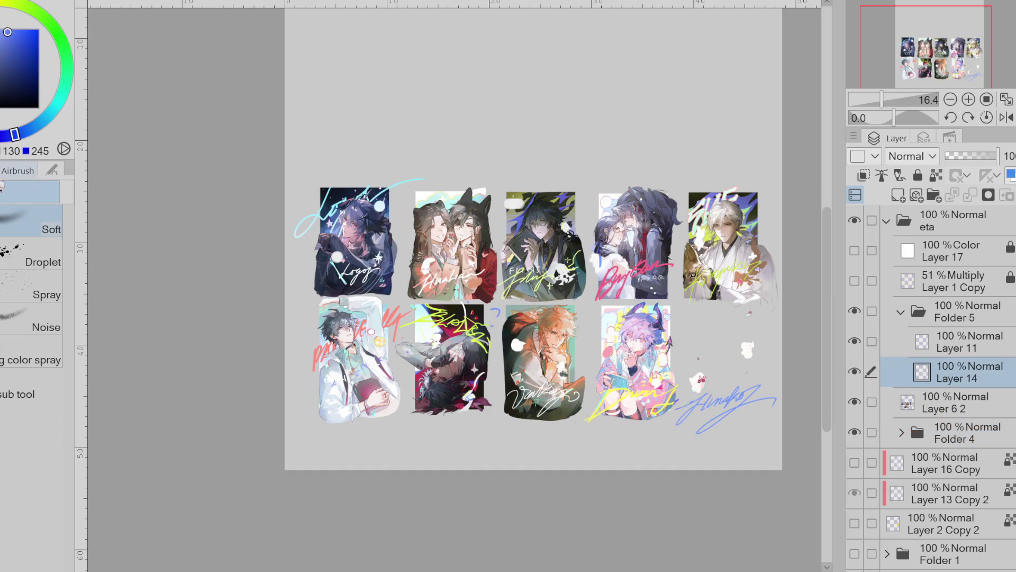
key("g")
key("m")
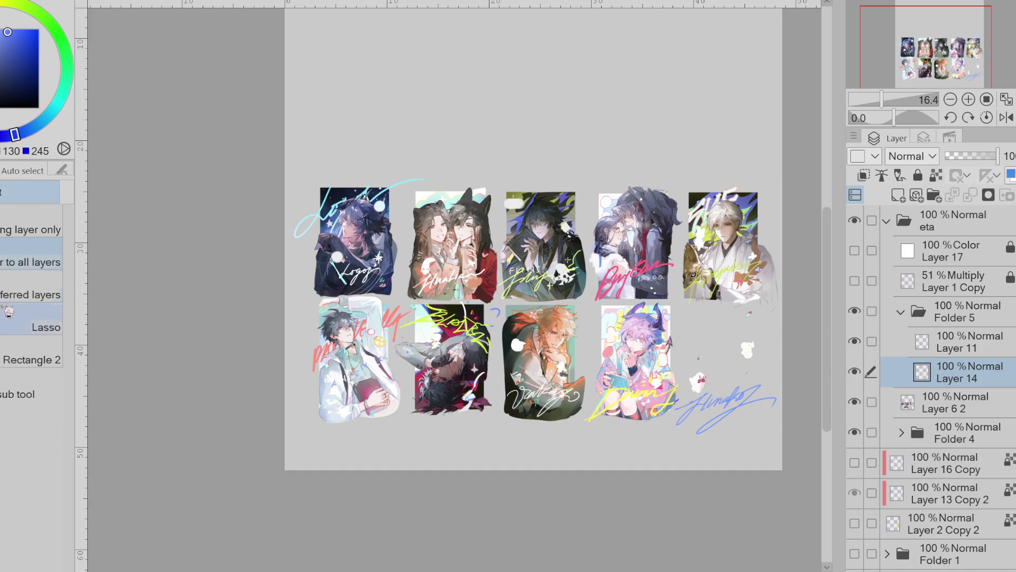
mouse_move(699, 358)
left_mouse_down()
mouse_move(686, 364)
mouse_move(706, 347)
mouse_move(685, 400)
mouse_move(691, 440)
mouse_move(789, 344)
mouse_move(768, 304)
mouse_move(752, 310)
left_mouse_up()
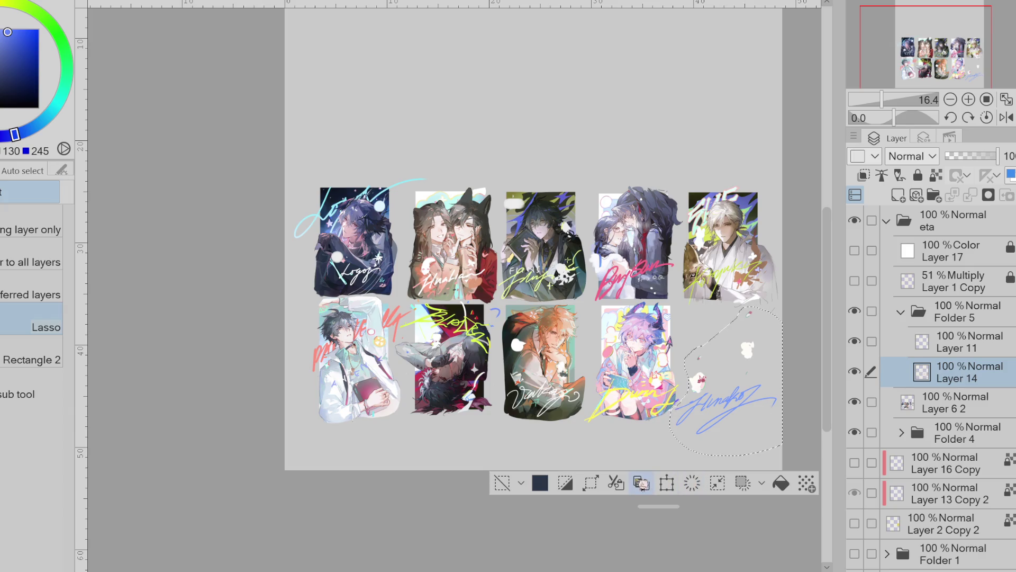
left_click(692, 483)
left_click(861, 375)
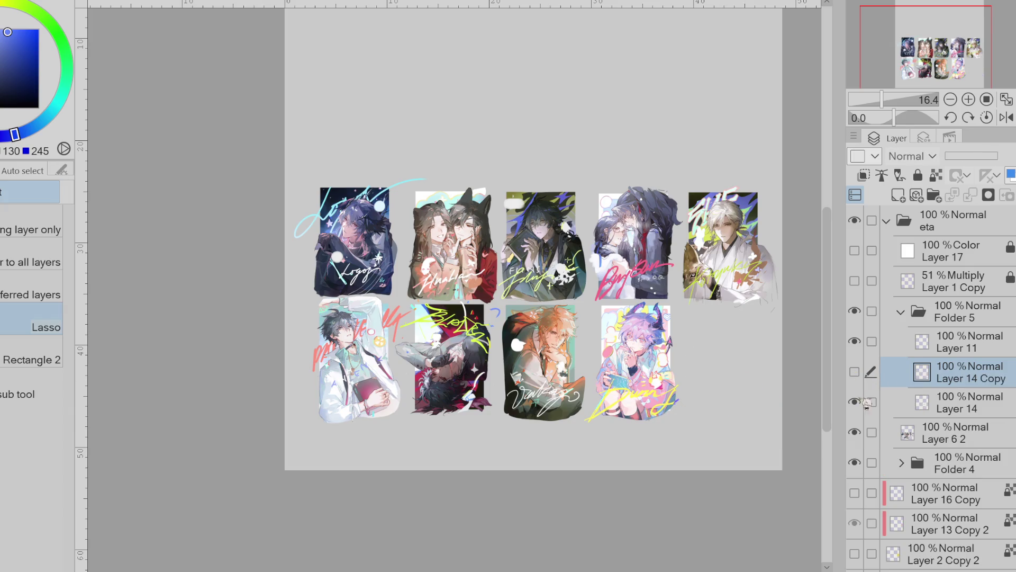
Move Layer 14 Copy below Layer 6 2 in the layer list
mouse_move(947, 378)
left_mouse_down()
mouse_move(963, 440)
mouse_move(969, 562)
mouse_move(973, 486)
mouse_move(962, 473)
left_mouse_up()
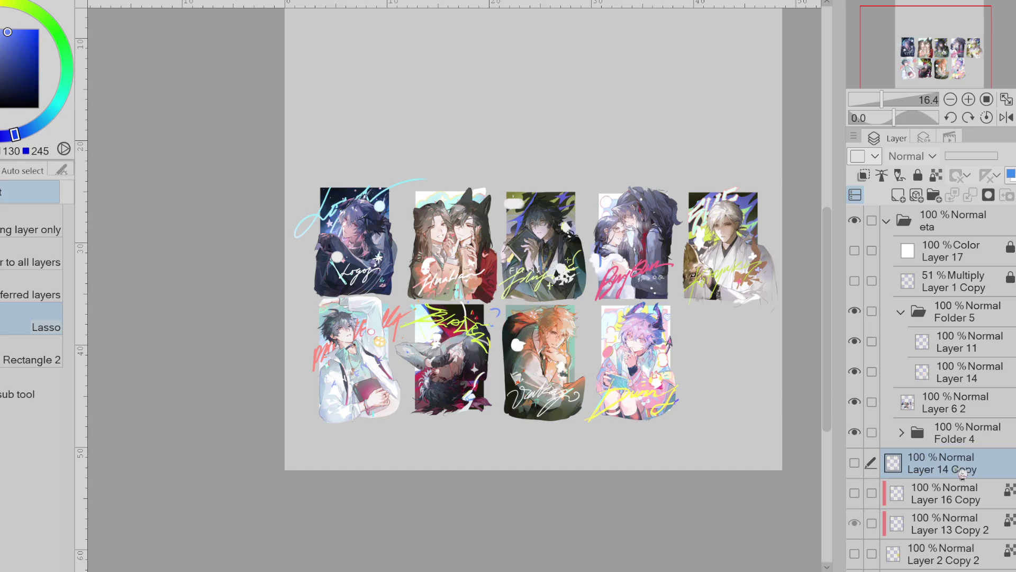
left_click(869, 440)
left_click(869, 440)
Group Layer 6 2 and Folder 4 into a new Folder 6, collapsed and hidden
left_click(936, 409)
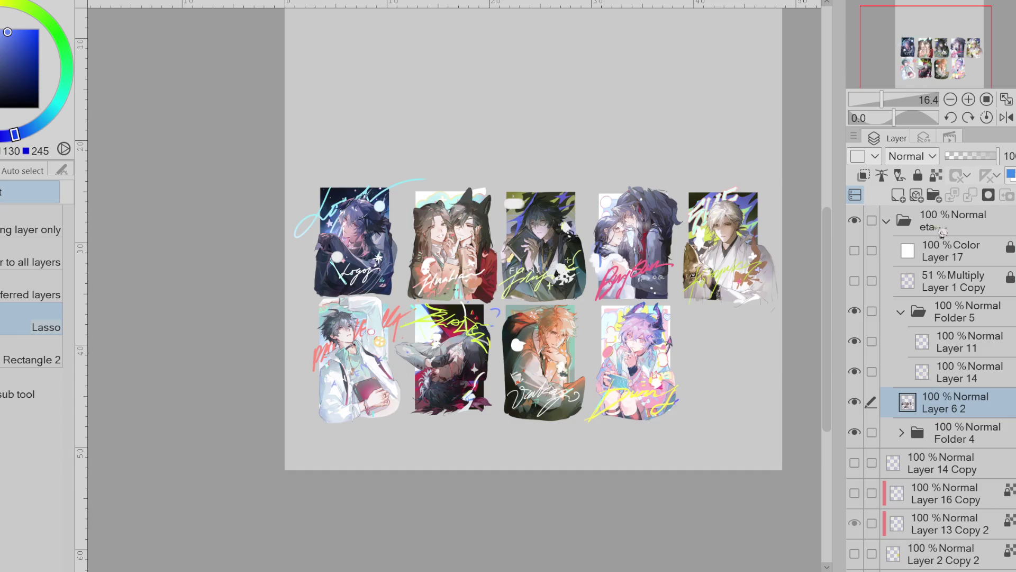
left_click(934, 195)
left_click(935, 462, "shift")
left_click_drag(935, 461, 927, 406)
left_click(901, 402)
left_click(854, 402)
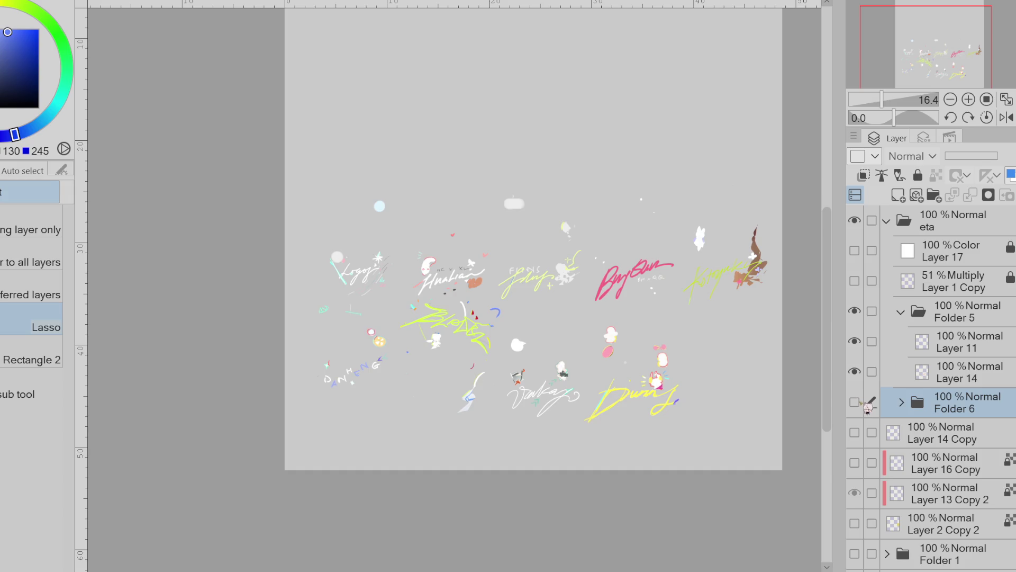
Show Folder 6 and Layer 11, then merge Layer 11 down into Layer 14
scroll(839, 409, "up", 4)
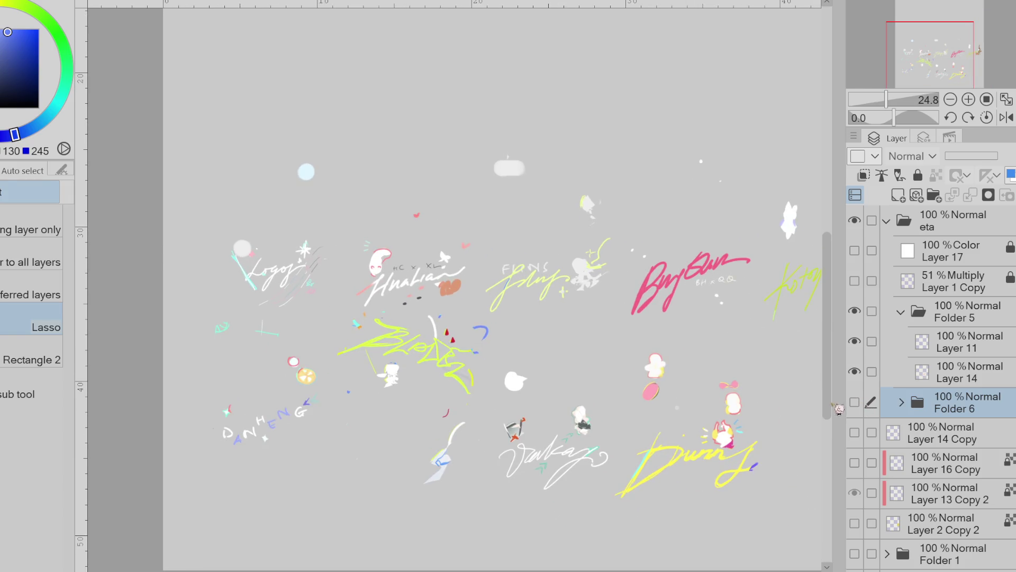
left_click(855, 402)
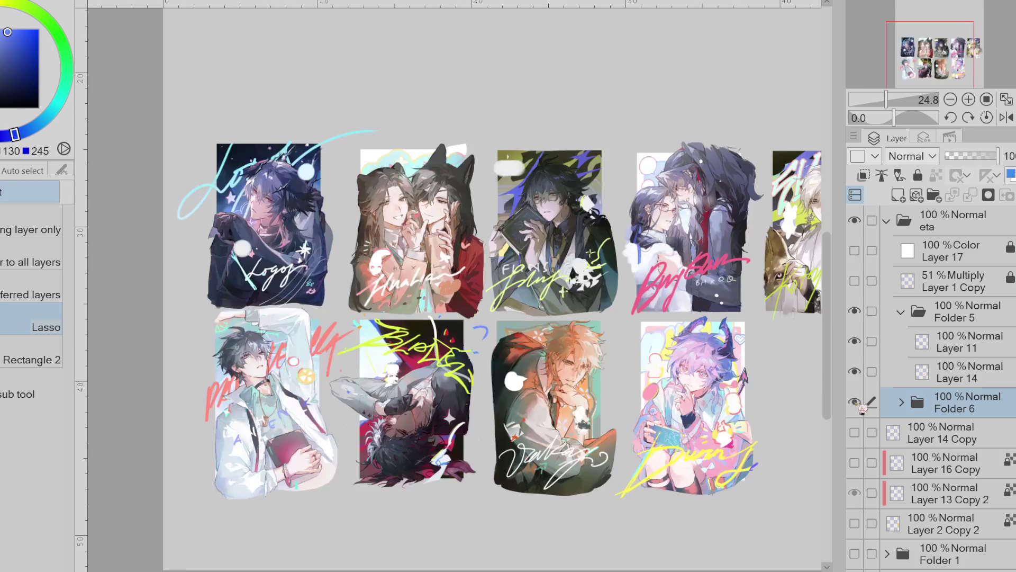
left_click(854, 342)
left_click(943, 344)
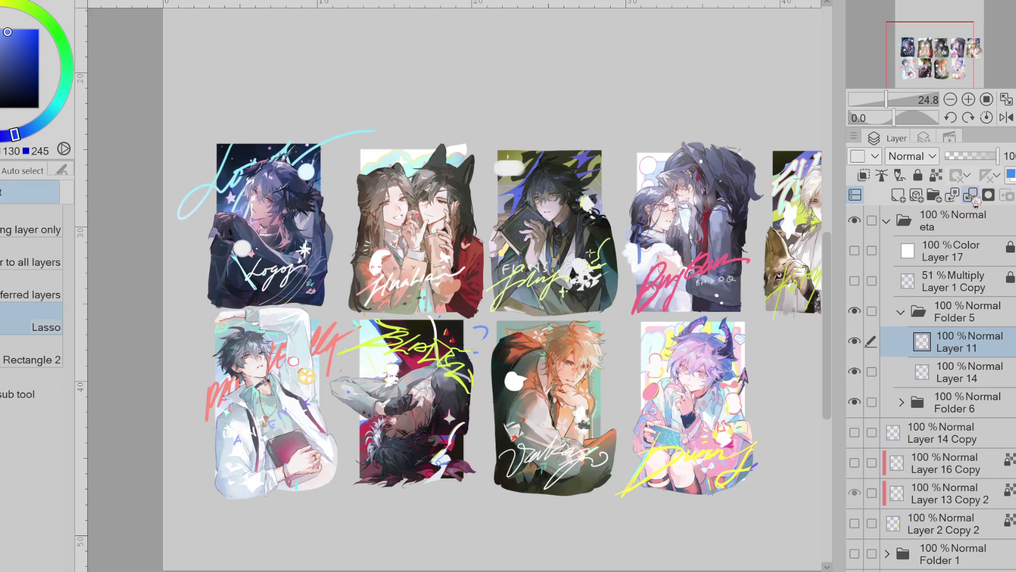
left_click(970, 195)
Move Layer 14 out of Folder 5 and delete the empty Folder 5
left_click_drag(942, 344, 945, 308)
left_click(966, 343)
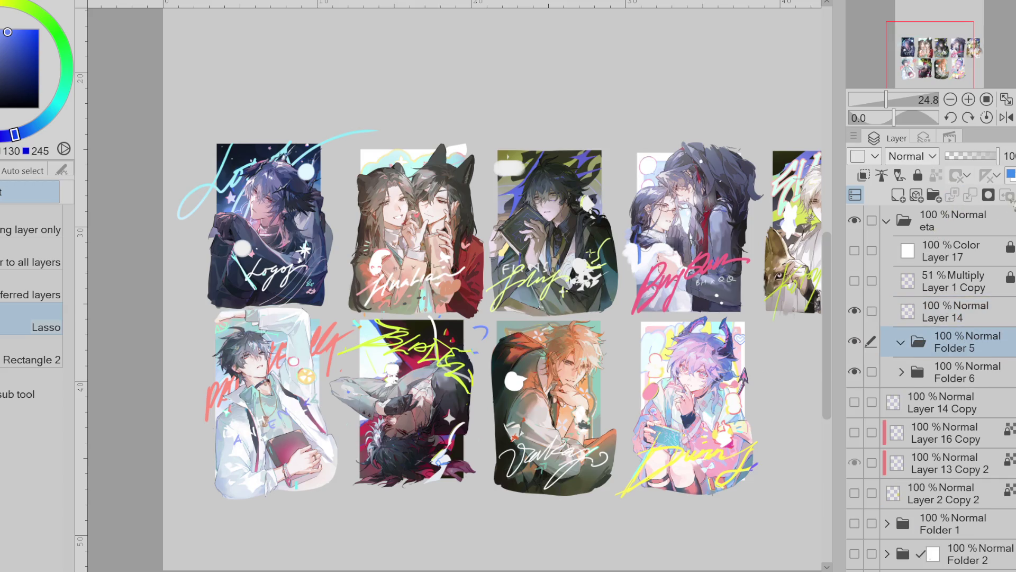
left_click(1011, 196)
Compare the Layer 14 signatures and Layer 1 Copy shading on and off, leaving both hidden
left_click(854, 311)
left_click(854, 311)
left_click(855, 311)
left_click(854, 281)
left_click(854, 280)
left_click(854, 280)
left_click(855, 281)
Reselect Folder 6, compare its illustrations on and off, and leave Layer 14's signatures visible
left_click(929, 404)
left_click(939, 350)
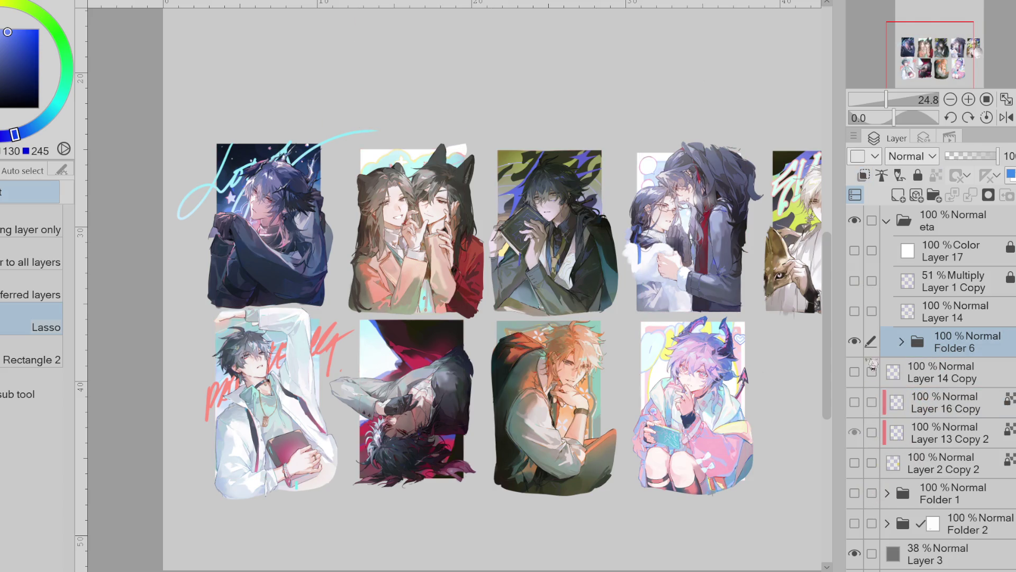
left_click(857, 342)
left_click(858, 342)
left_click(855, 311)
left_click(854, 311)
left_click(854, 311)
scroll(505, 245, "up", 3)
Fade the Folder 6 illustrations to 37% opacity
scroll(371, 223, "down", 3)
scroll(252, 200, "up", 3)
scroll(252, 201, "down", 1)
scroll(252, 201, "up", 3)
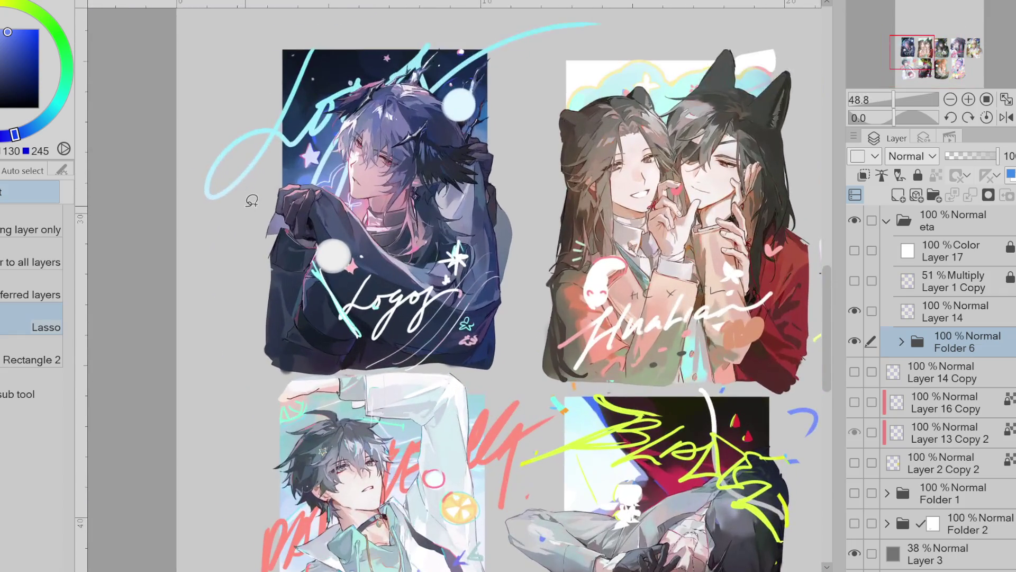
scroll(609, 299, "up", 2)
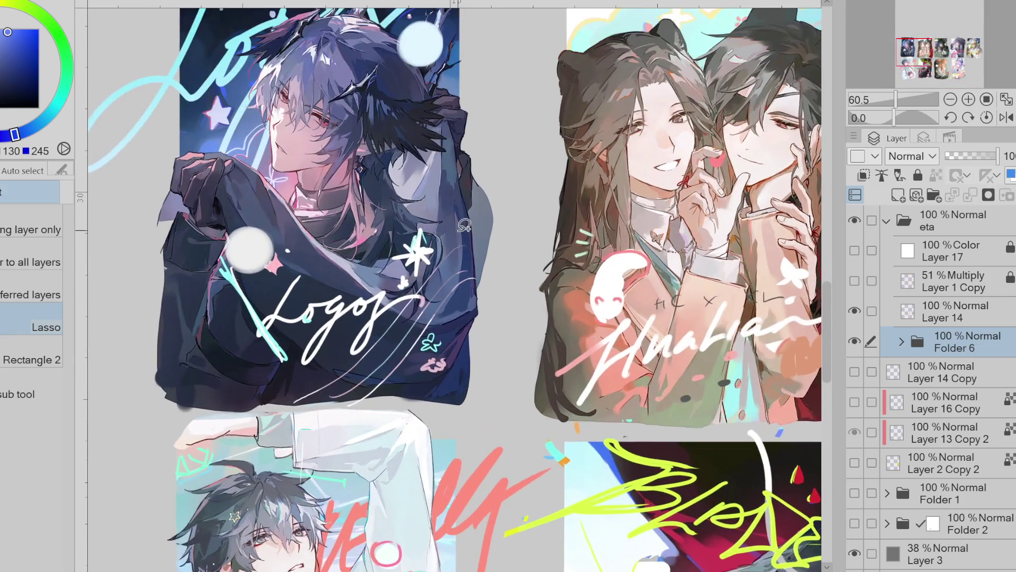
mouse_move(997, 156)
left_mouse_down()
mouse_move(961, 156)
mouse_move(998, 156)
left_mouse_up()
key("ctrl+z")
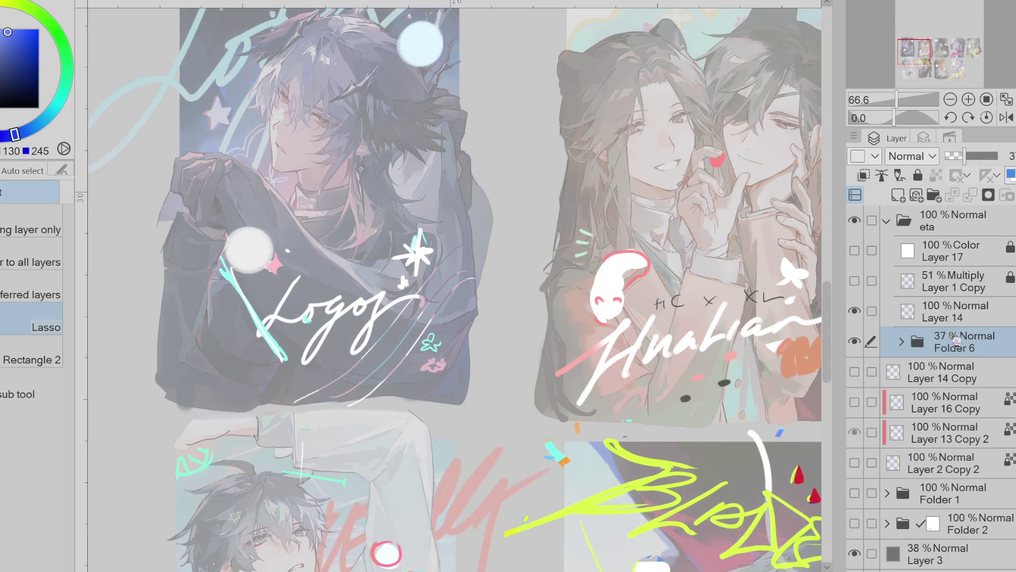
Lower Layer 14's signatures to 38% opacity and add a new empty layer above it
left_click(855, 553)
left_click(855, 553)
left_click(960, 324)
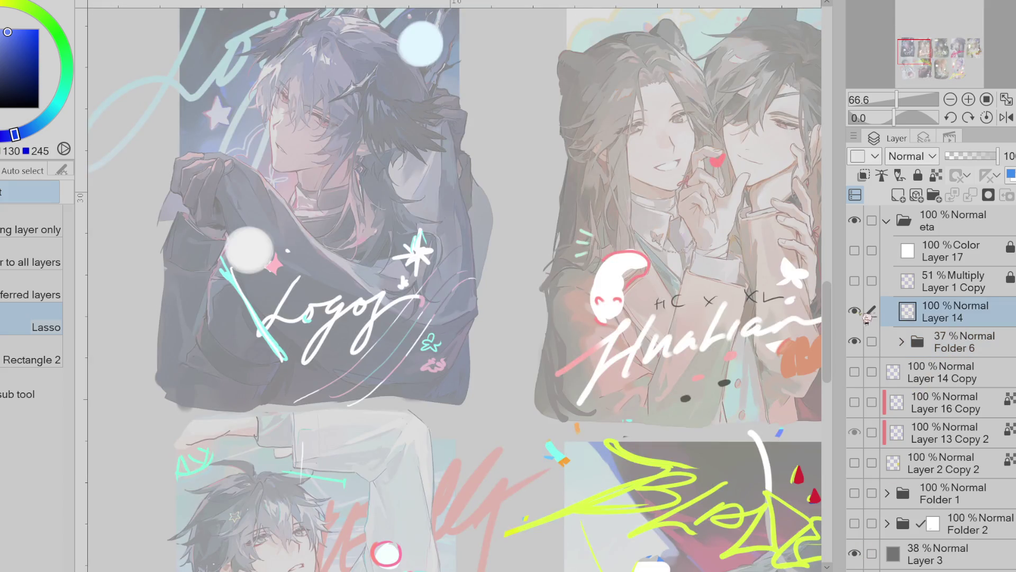
left_click(965, 156)
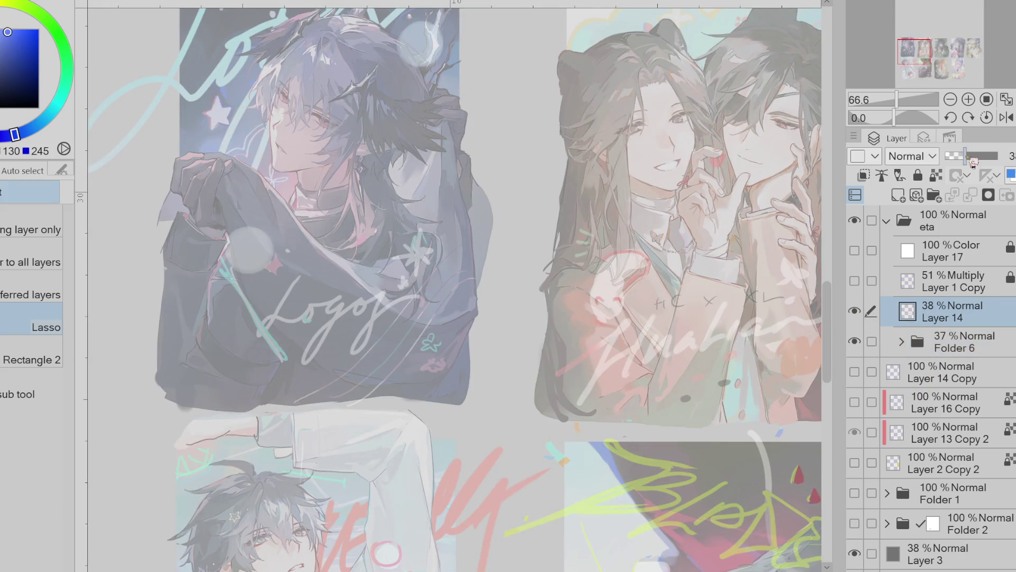
left_click(899, 195)
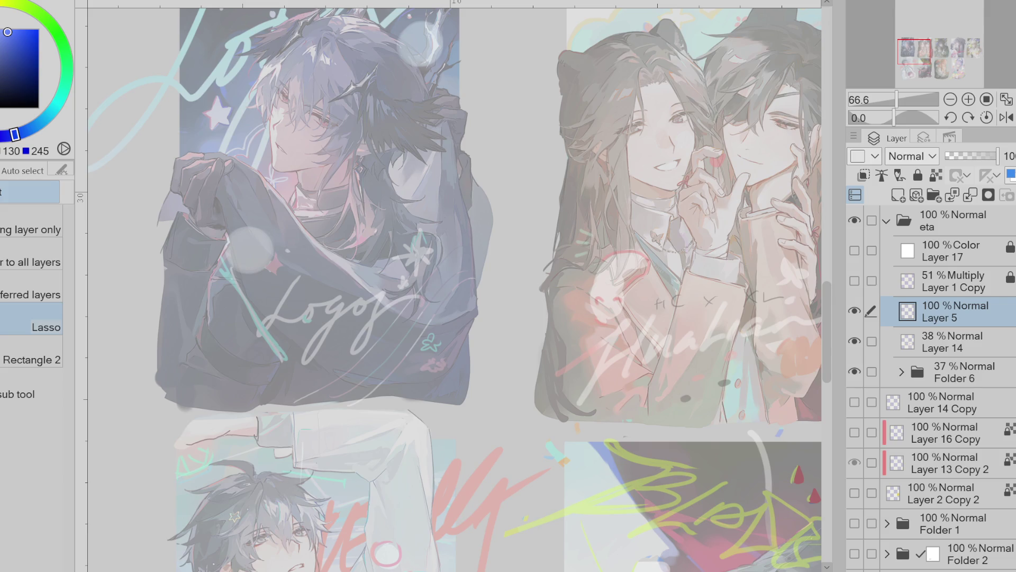
Pan the collage slightly and zoom in on the top-left dark-haired character's illustration
left_click_drag(477, 265, 486, 270)
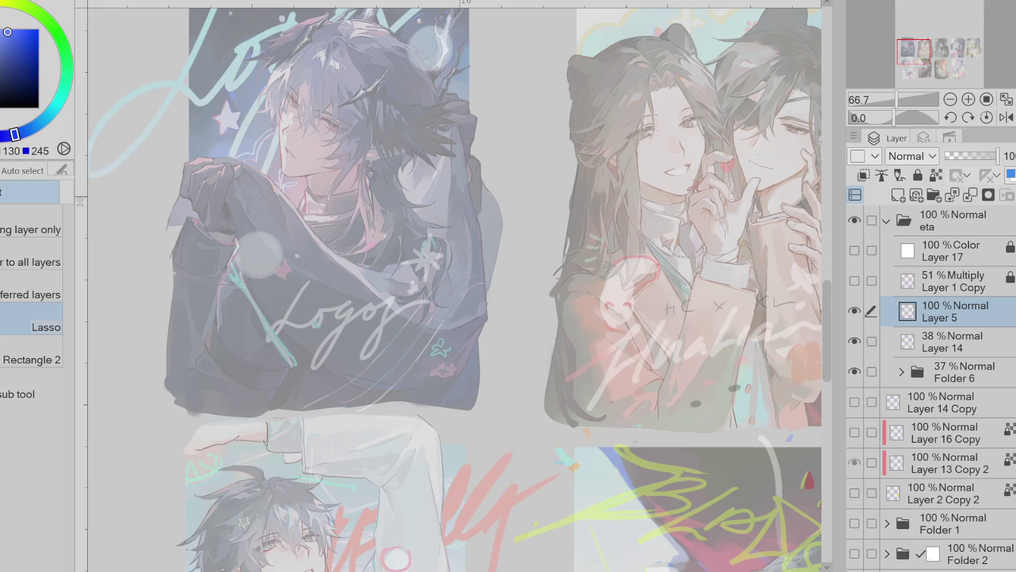
key("ctrl+plus")
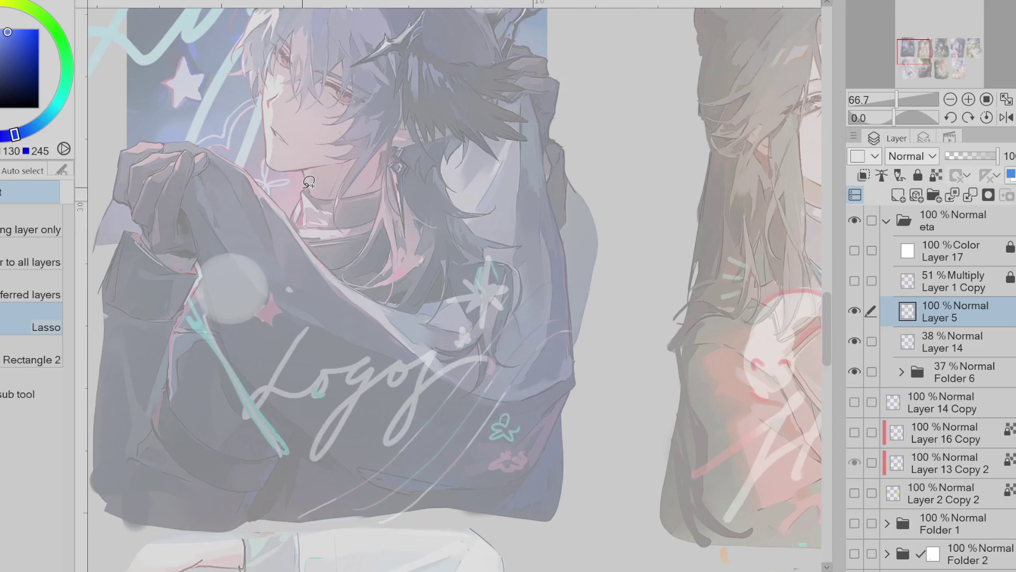
Choose the Ellipse tool and a deep blue colour, testing a circle on the chest
key("u")
left_click(42, 450)
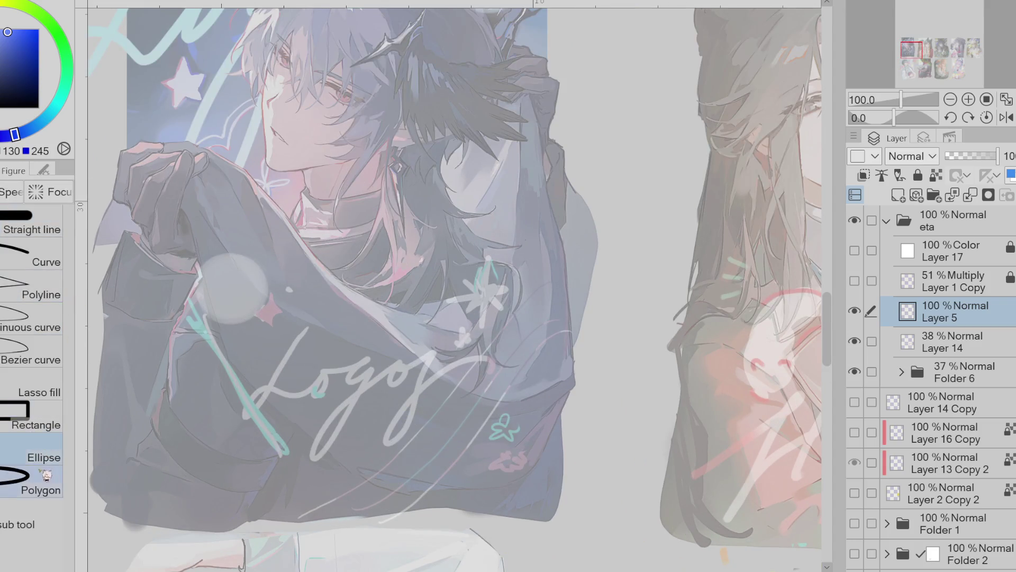
left_click(372, 206, "alt")
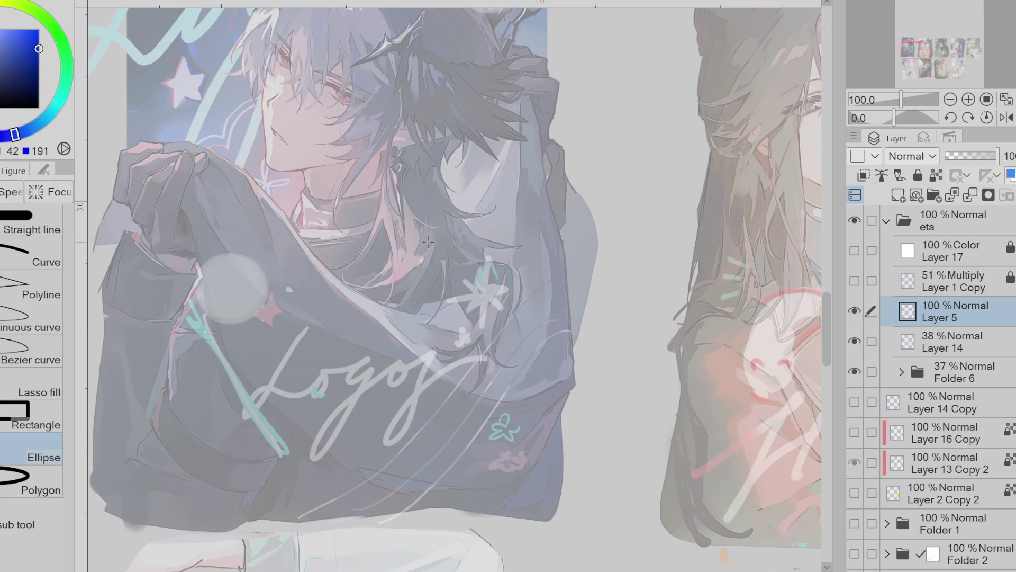
left_click_drag(406, 260, 421, 255)
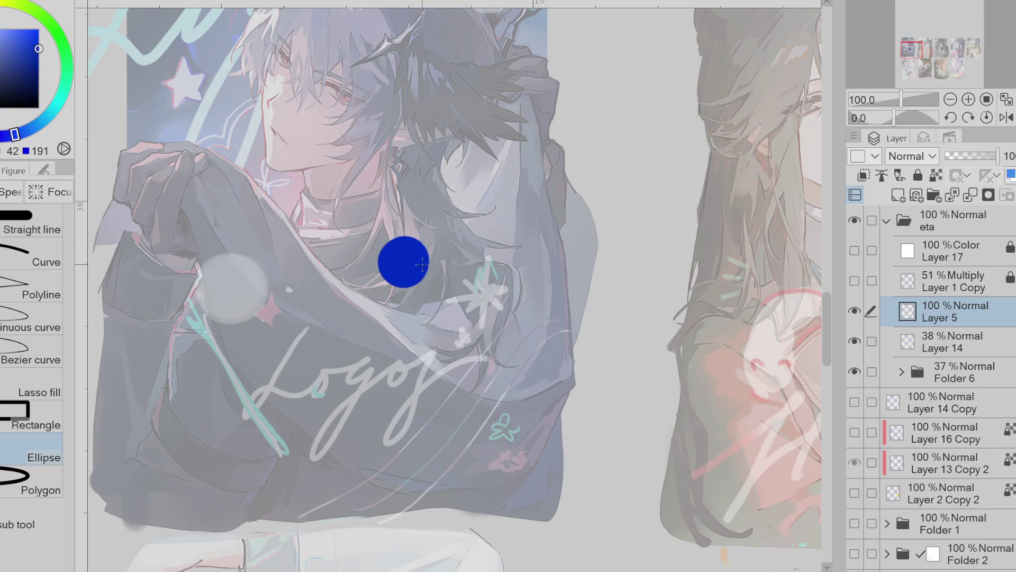
key("ctrl+z")
Set the ellipse to Fill and draw a solid deep-blue circle on the character's chest
left_click(44, 169)
left_click(41, 230)
left_click(5, 229)
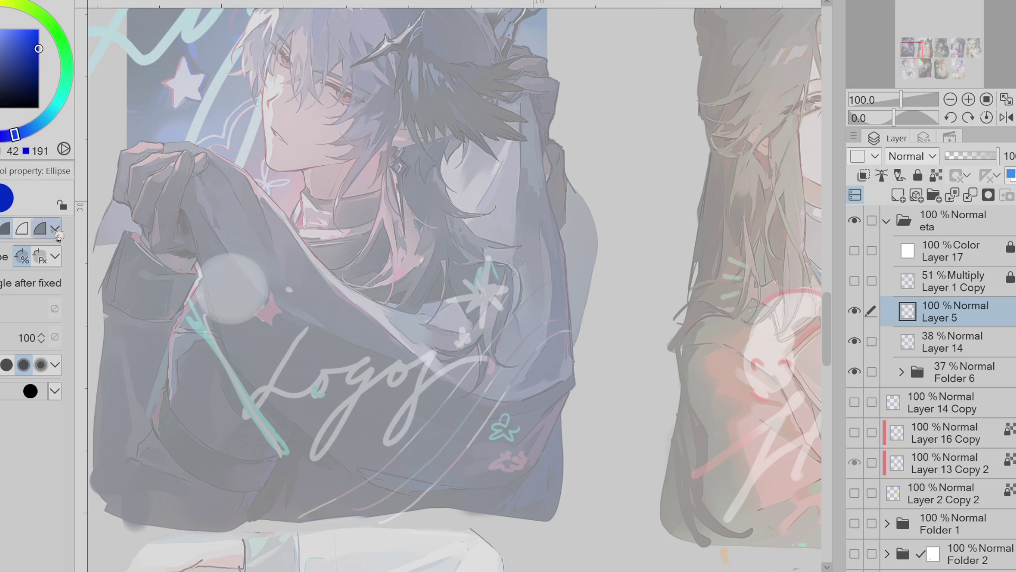
left_click(372, 322)
key("ctrl+z")
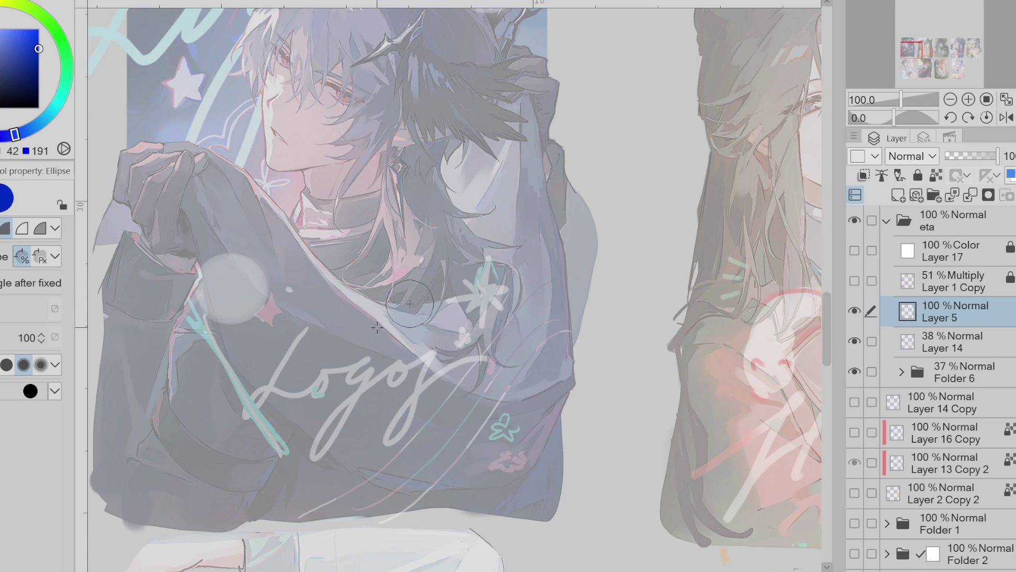
left_click(381, 322)
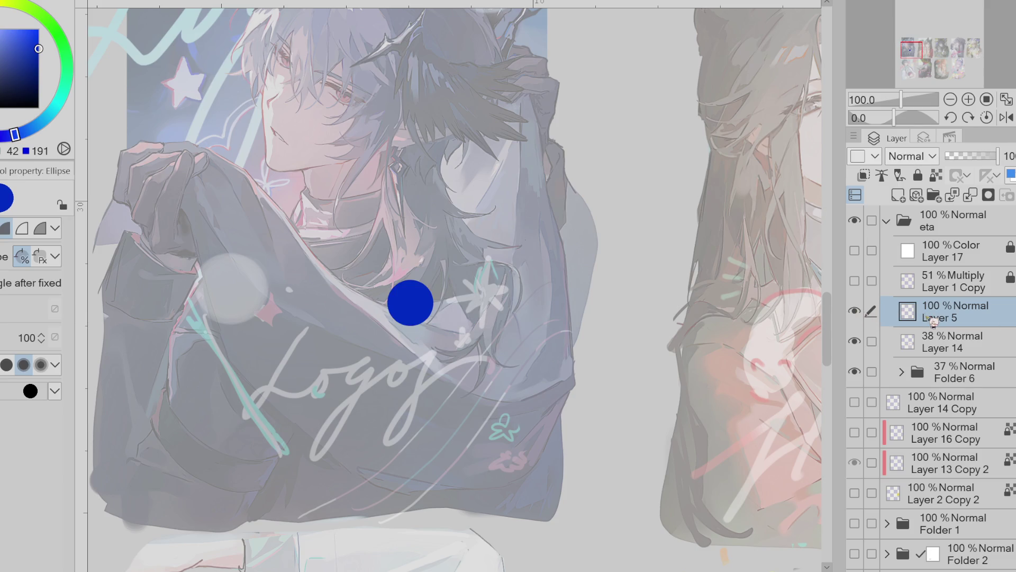
Duplicate the circle onto a copy layer with a transform box around it
key("ctrl+c")
key("ctrl+v")
key("ctrl+t")
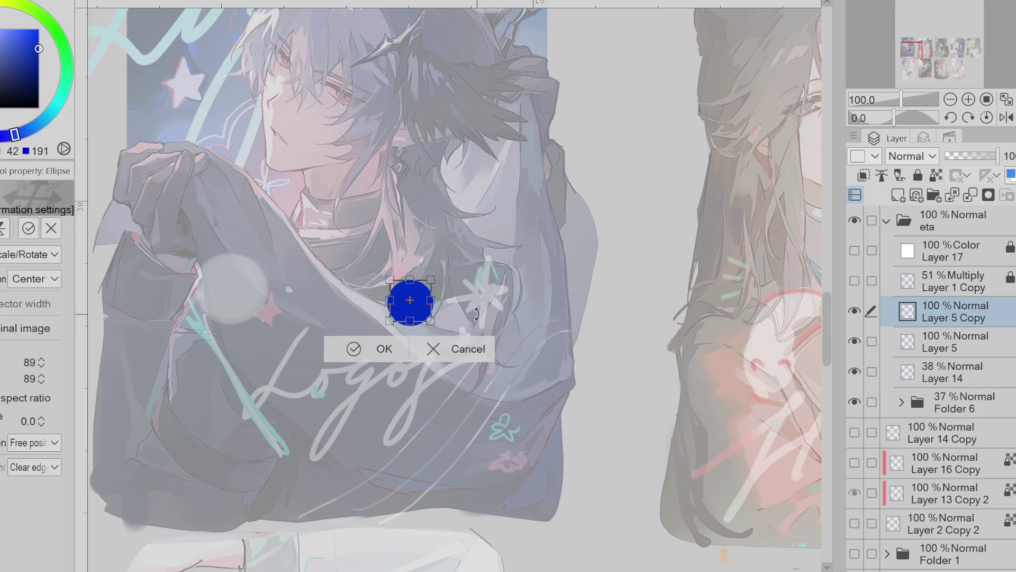
Move the copied circle beside the original and merge it down into Layer 5
key("ctrl+z")
left_click_drag(428, 318, 480, 317)
scroll(473, 313, "up", 3)
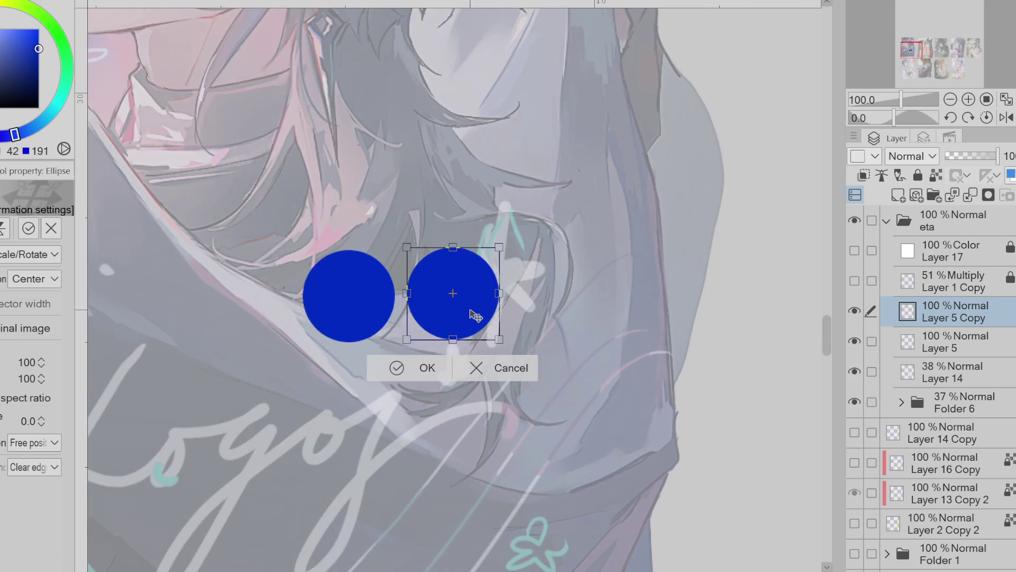
left_click(424, 369)
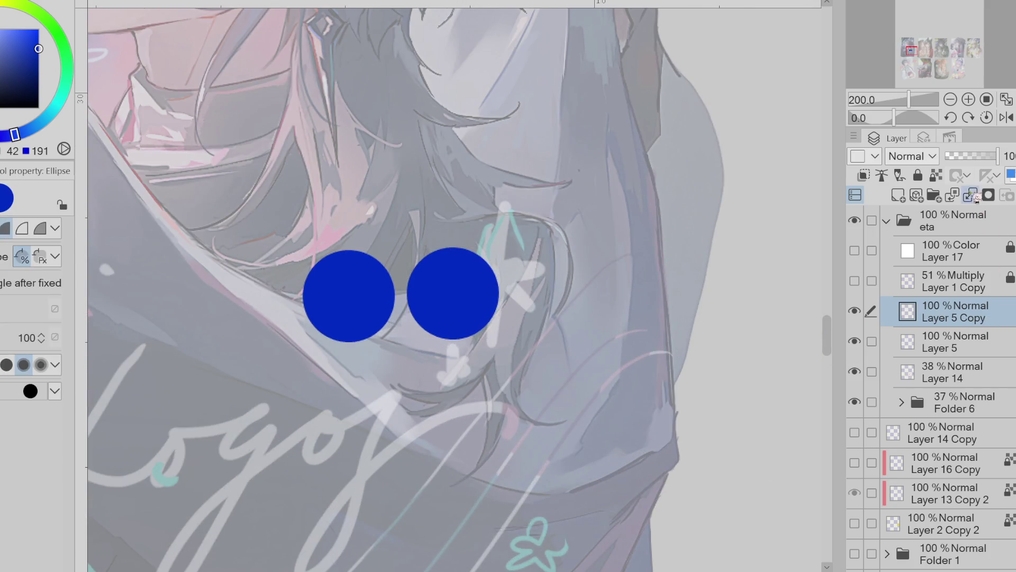
left_click(970, 195)
Duplicate the circles layer again and shift the copy slightly left
key("ctrl+c")
key("ctrl+v")
key("ctrl+t")
mouse_move(493, 338)
left_mouse_down()
mouse_move(268, 334)
mouse_move(289, 344)
mouse_move(483, 334)
left_mouse_up()
scroll(295, 326, "down", 1)
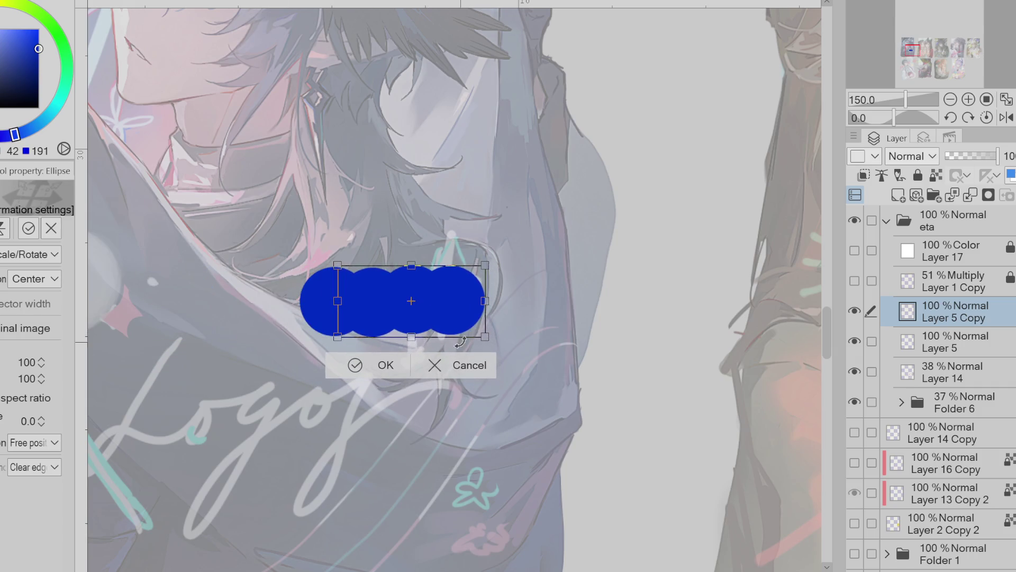
left_click(444, 358)
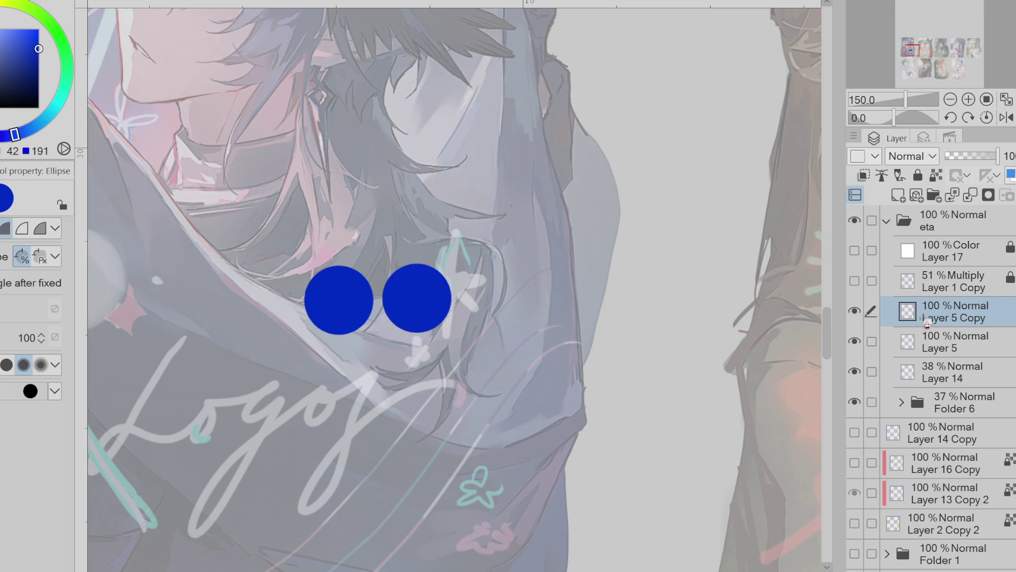
Move the right circle further right to leave a small gap, then merge into Layer 5
key("ctrl+t")
left_click_drag(435, 316, 465, 315)
left_click(414, 361)
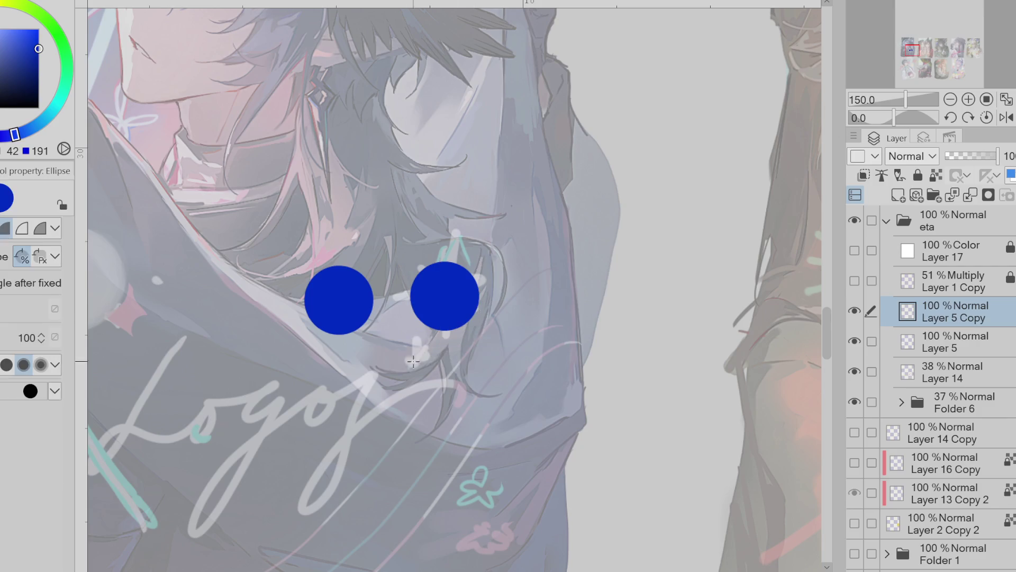
key("ctrl+t")
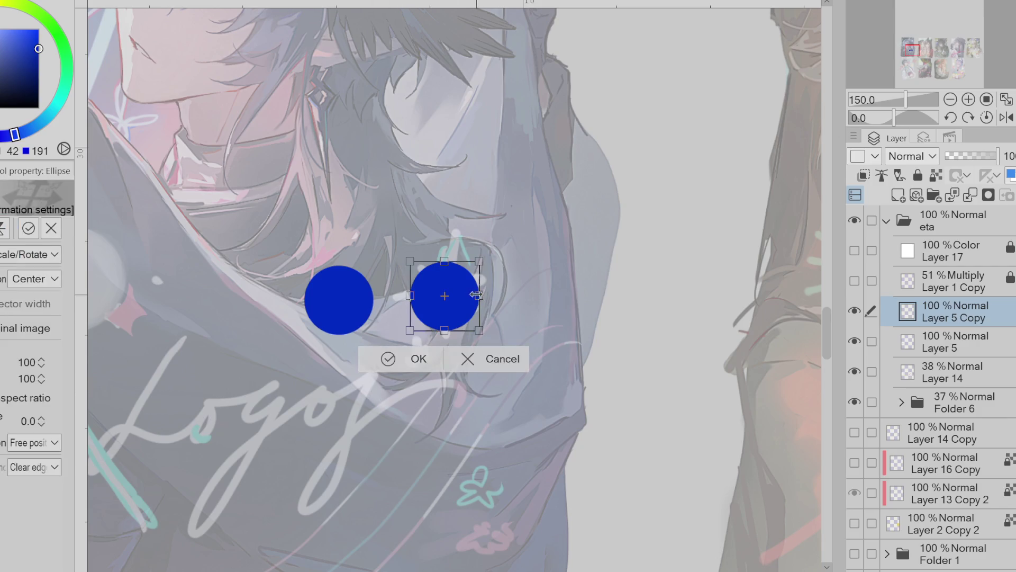
left_click(421, 361)
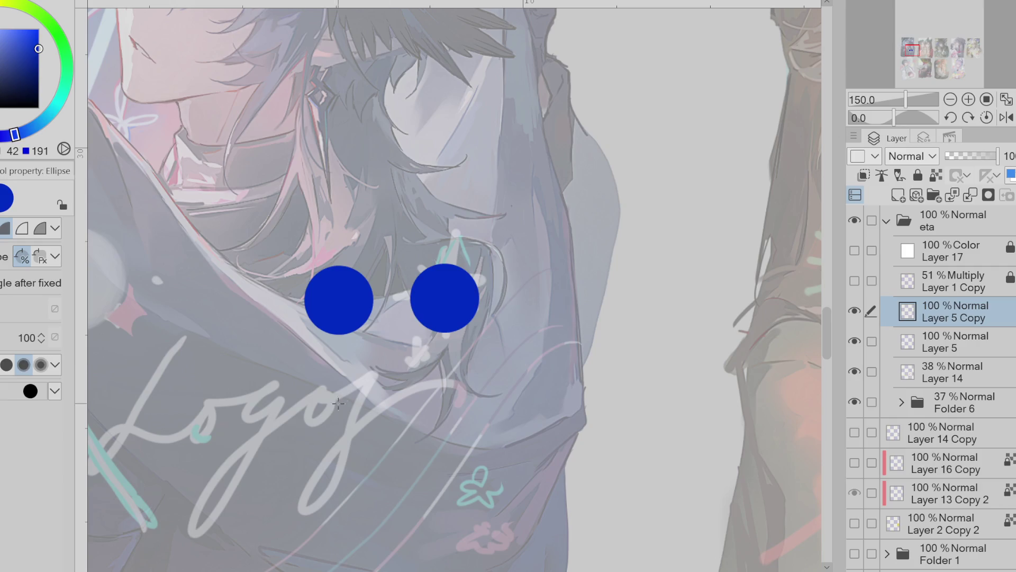
scroll(389, 376, "up", 1)
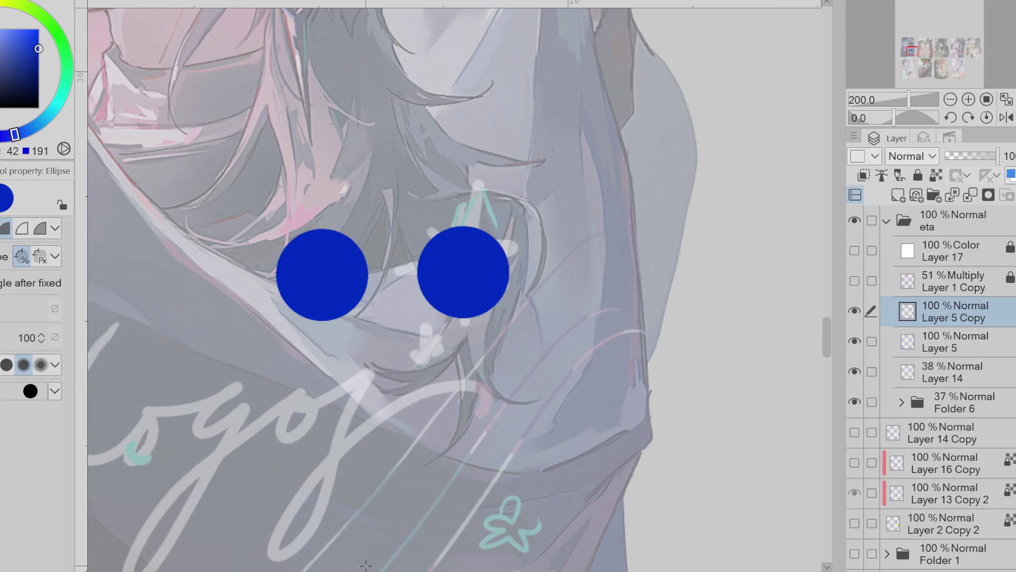
left_click(970, 195)
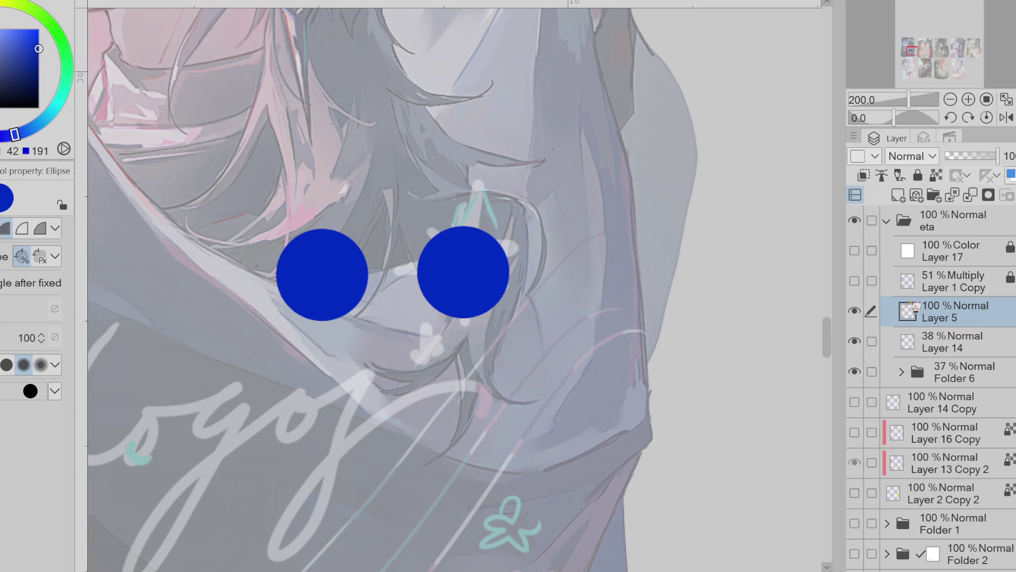
Copy the pair of circles to the left of the originals, forming a row of four
key("ctrl+c")
key("ctrl+v")
key("ctrl+t")
mouse_move(431, 308)
left_mouse_down()
mouse_move(334, 309)
mouse_move(359, 308)
left_mouse_up()
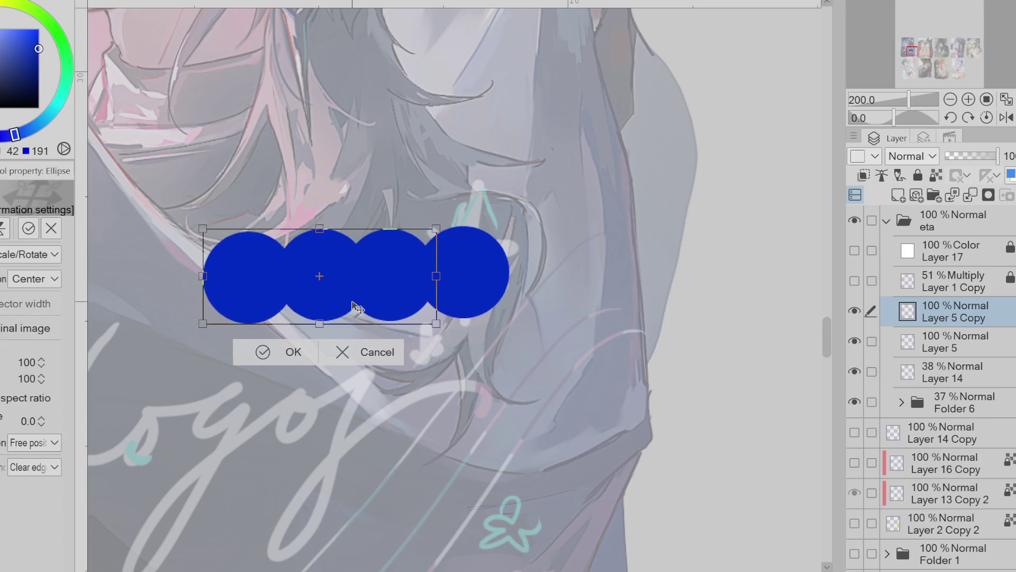
key("Left")
key("Up")
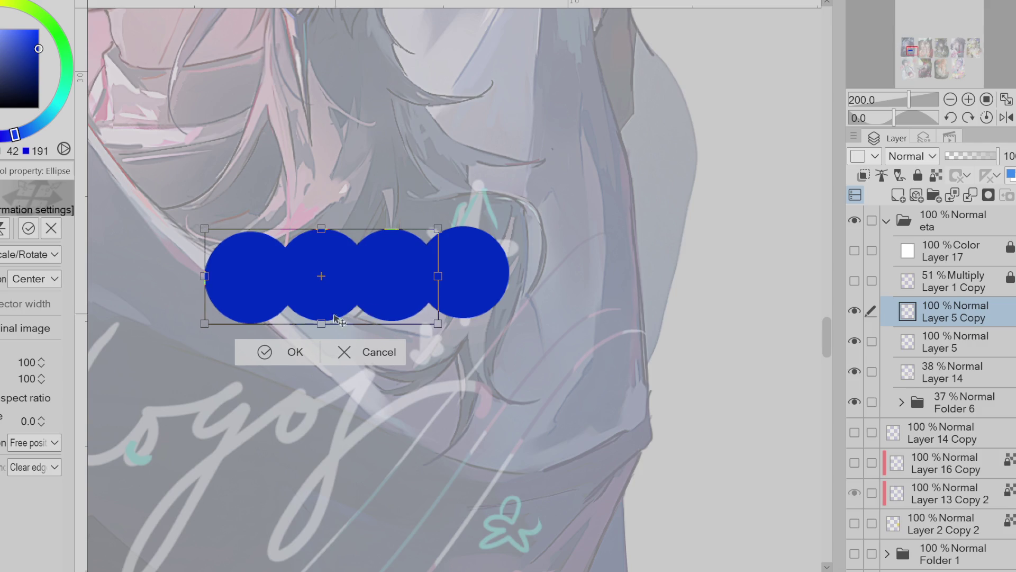
left_click_drag(310, 336, 306, 338)
key("ctrl+z")
left_click(295, 352)
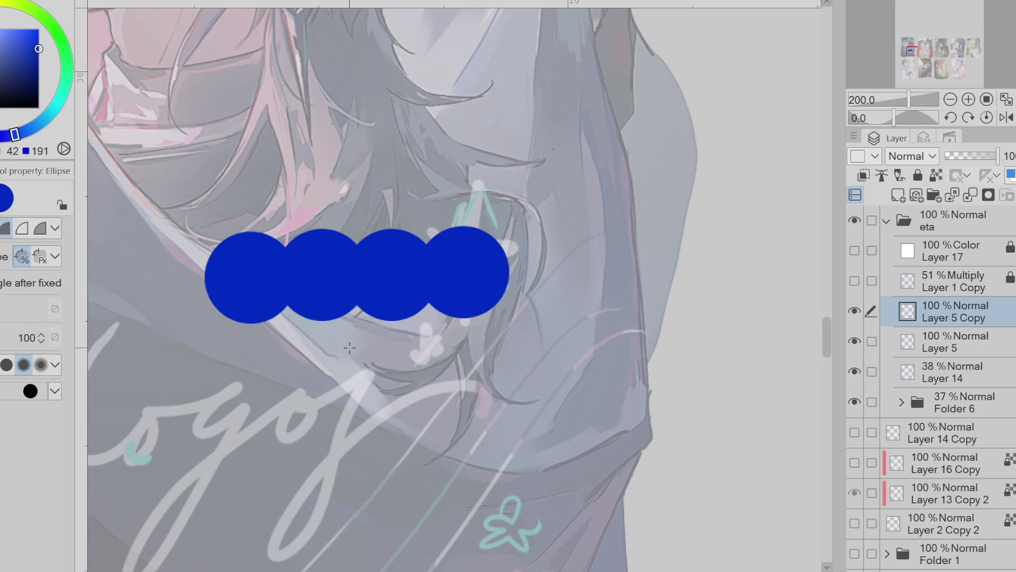
Copy the row to the right and erase the stray far-right circle, leaving five
key("ctrl+c")
key("ctrl+v")
key("ctrl+t")
left_click_drag(411, 277, 692, 286)
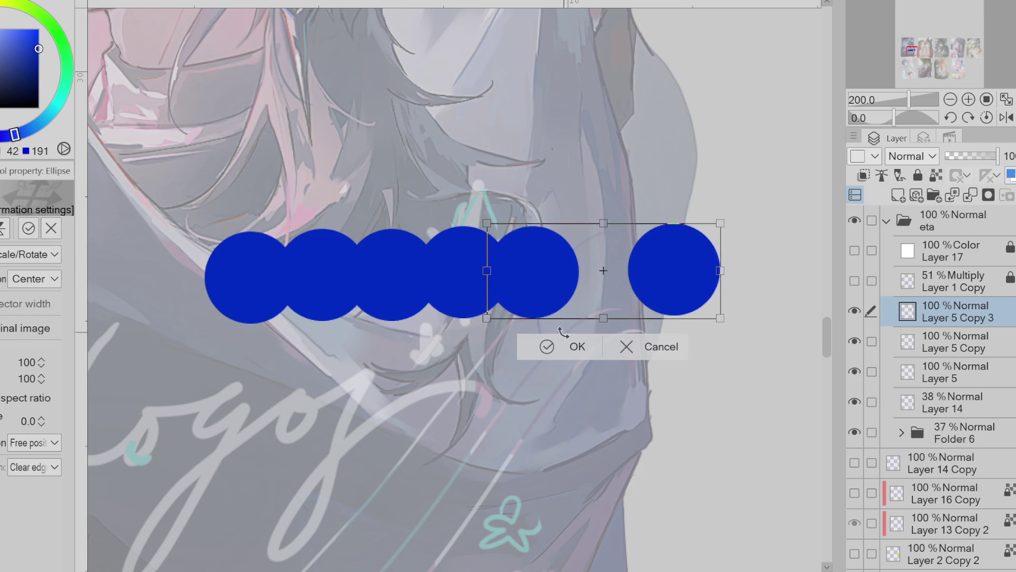
left_click(572, 344)
key("e")
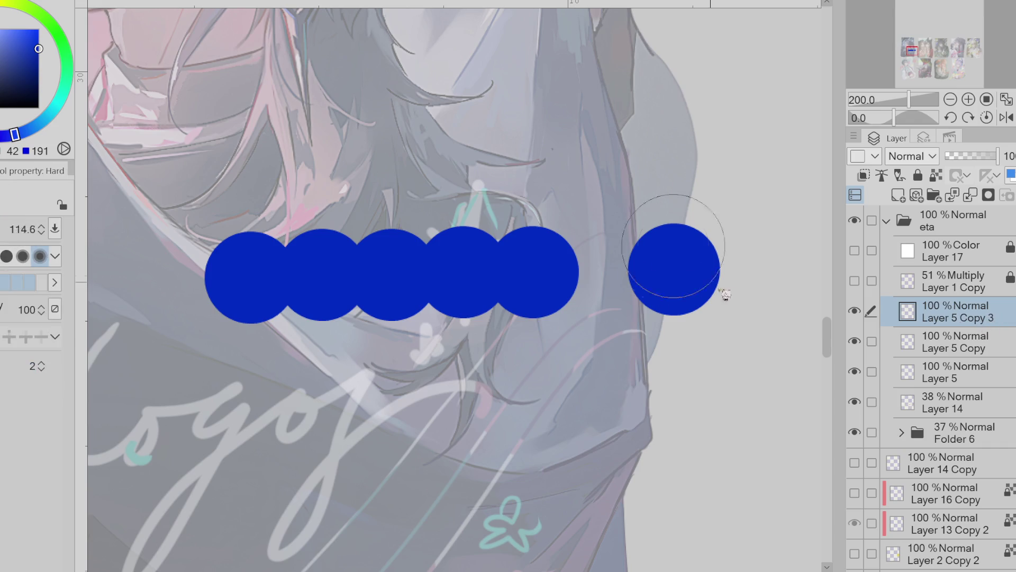
left_click_drag(680, 267, 691, 250)
scroll(598, 353, "down", 1)
scroll(598, 353, "down", 2)
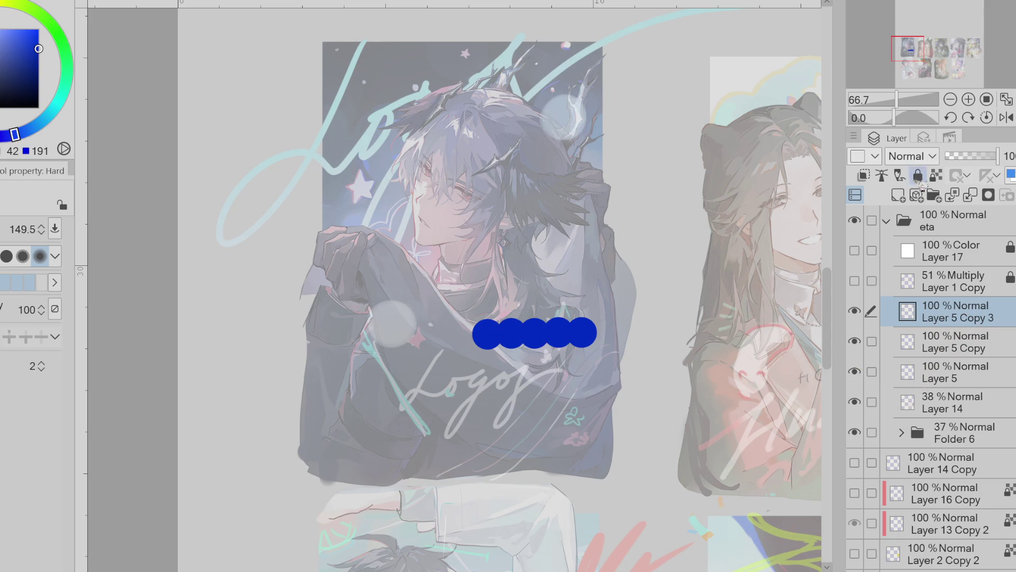
Add a new empty Layer 6 above the circles, choose a lighter blue, and switch to the brush
left_click(898, 195)
left_click(13, 29)
key("b")
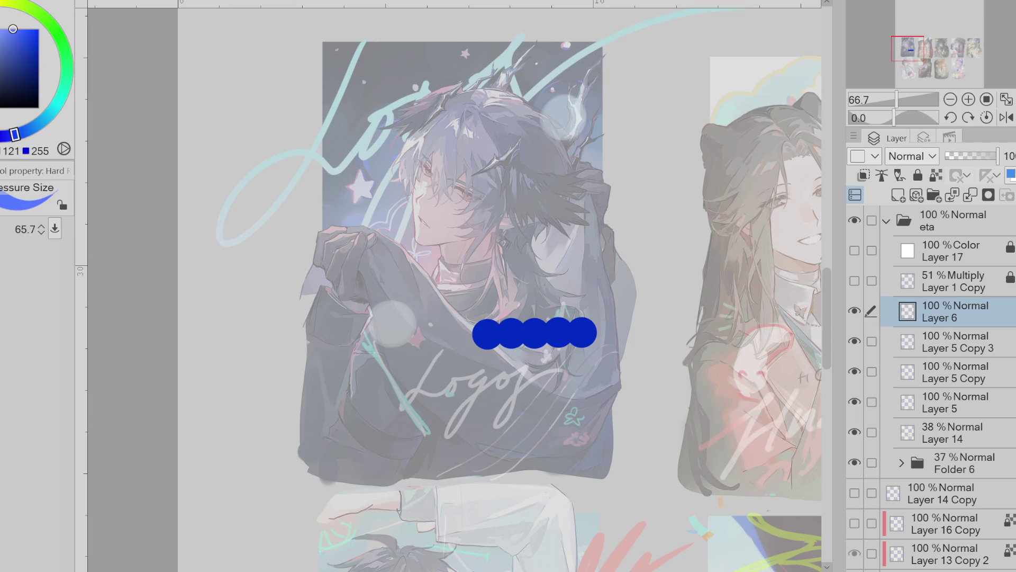